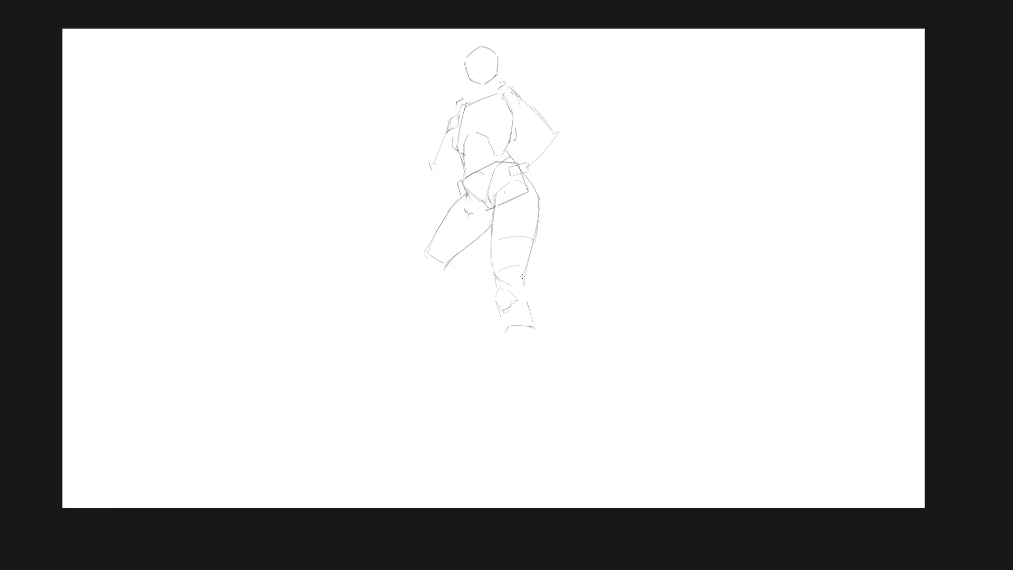
Step: Extend the standing leg's shin line downward and adjust the lower leg with a transform
mouse_move(524, 285)
left_mouse_down()
mouse_move(539, 333)
mouse_move(533, 406)
left_mouse_up()
left_click_drag(536, 366, 534, 420)
mouse_move(526, 292)
left_mouse_down()
mouse_move(515, 279)
mouse_move(482, 289)
mouse_move(566, 367)
mouse_move(536, 365)
left_mouse_up()
key("ctrl+t")
key("Return")
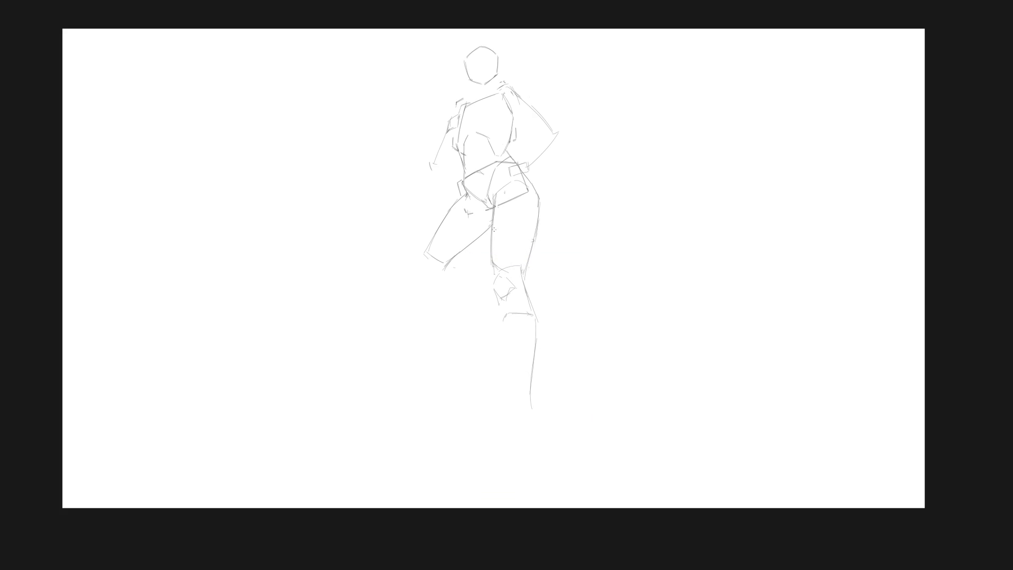
Step: Add two cross-contour lines over the thigh, outline the hip curve and erase the hip mark
left_click_drag(494, 229, 532, 225)
key("ctrl+z")
left_click_drag(496, 258, 531, 253)
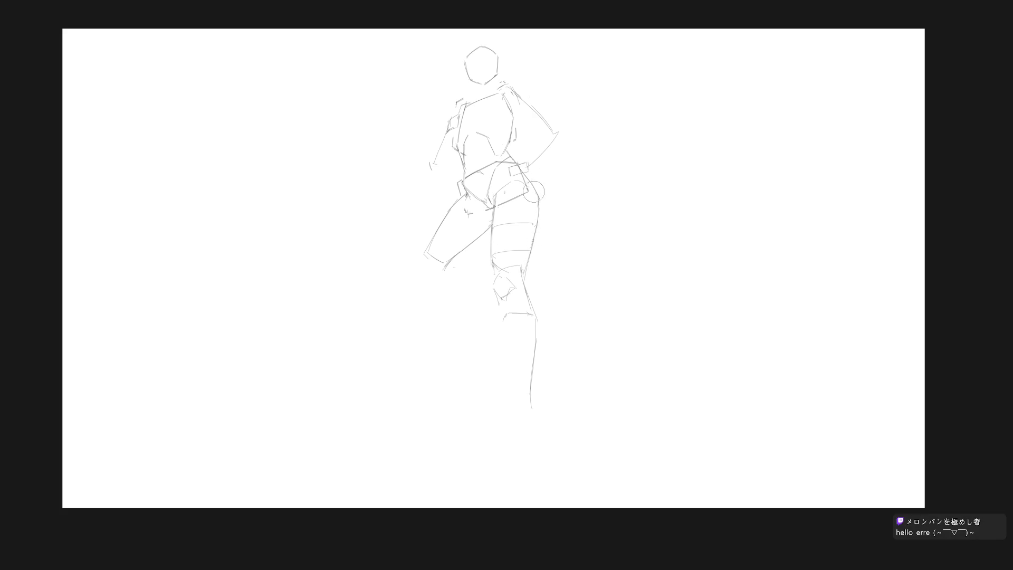
left_click_drag(524, 177, 539, 209)
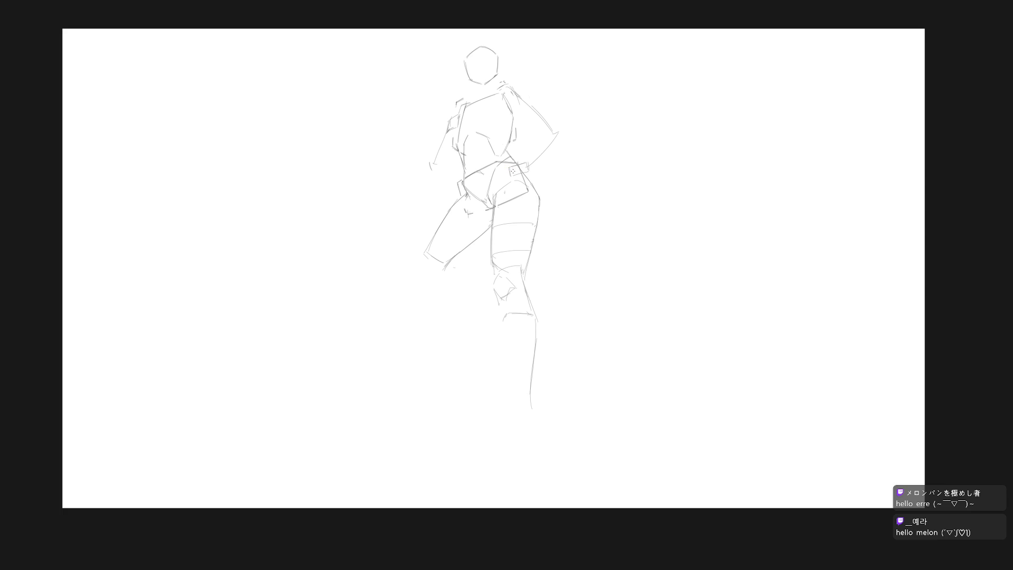
mouse_move(511, 170)
left_mouse_down()
mouse_move(503, 157)
mouse_move(514, 170)
mouse_move(539, 157)
mouse_move(536, 82)
left_mouse_up()
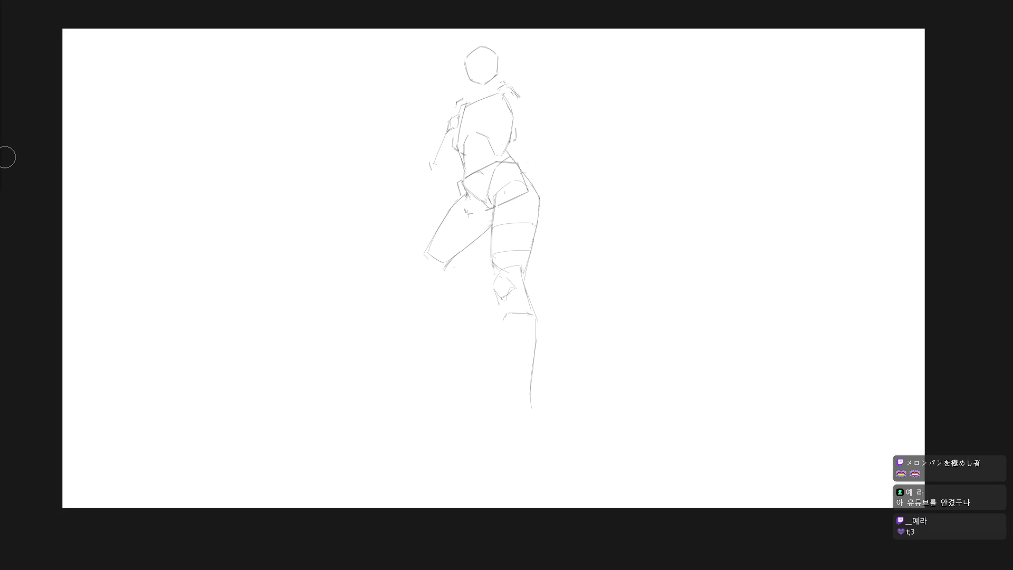
Step: Sketch the knee and the inner shin contour down to the ankle
left_click(492, 246)
mouse_move(499, 275)
left_mouse_down()
mouse_move(522, 266)
mouse_move(502, 267)
mouse_move(520, 267)
mouse_move(529, 291)
mouse_move(502, 309)
mouse_move(496, 295)
mouse_move(501, 351)
left_mouse_up()
key("ctrl+z")
left_click_drag(507, 301, 502, 356)
key("ctrl+z")
key("ctrl+z")
mouse_move(501, 304)
left_mouse_down()
mouse_move(502, 341)
mouse_move(532, 363)
mouse_move(507, 405)
left_mouse_up()
key("ctrl+z")
key("ctrl+z")
left_click_drag(504, 326, 515, 411)
Step: Draw the outer shin contour, erase the ankle arc and extend the leg past the ankle
left_click_drag(534, 319, 529, 406)
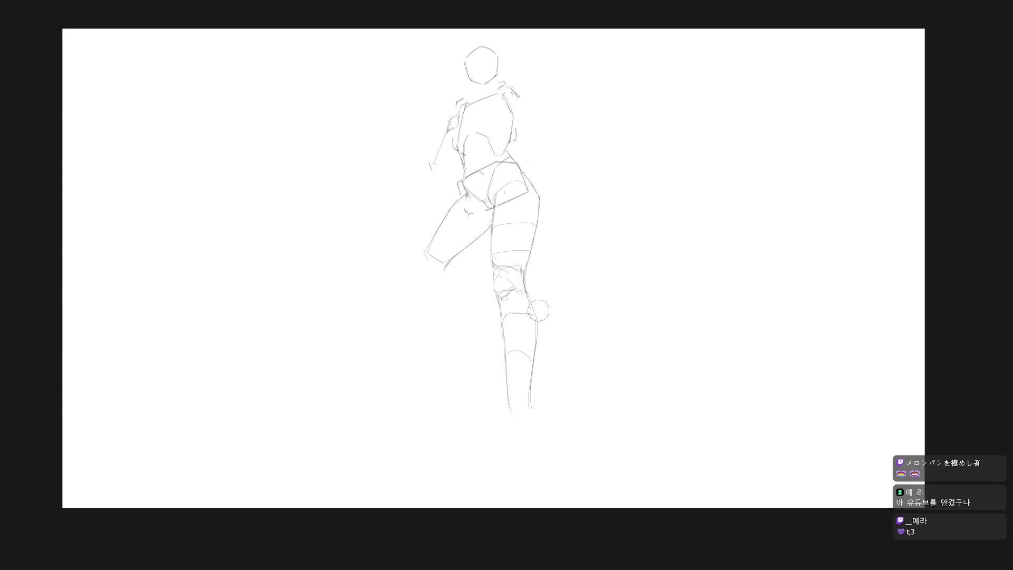
left_click_drag(534, 351, 529, 409)
left_click_drag(535, 320, 527, 395)
key("ctrl+z")
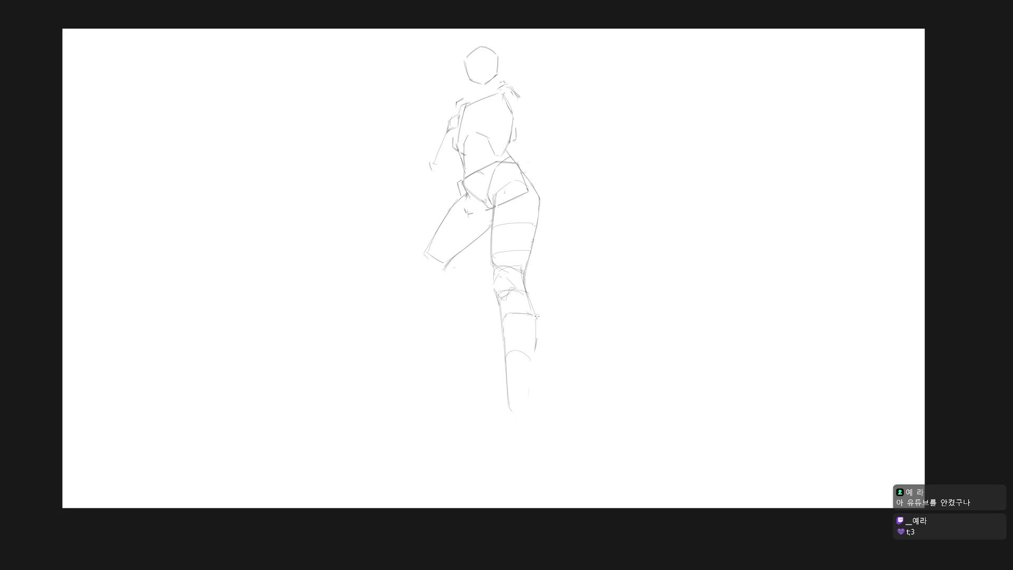
left_click_drag(537, 314, 530, 397)
key("e")
left_click_drag(520, 351, 532, 348)
key("b")
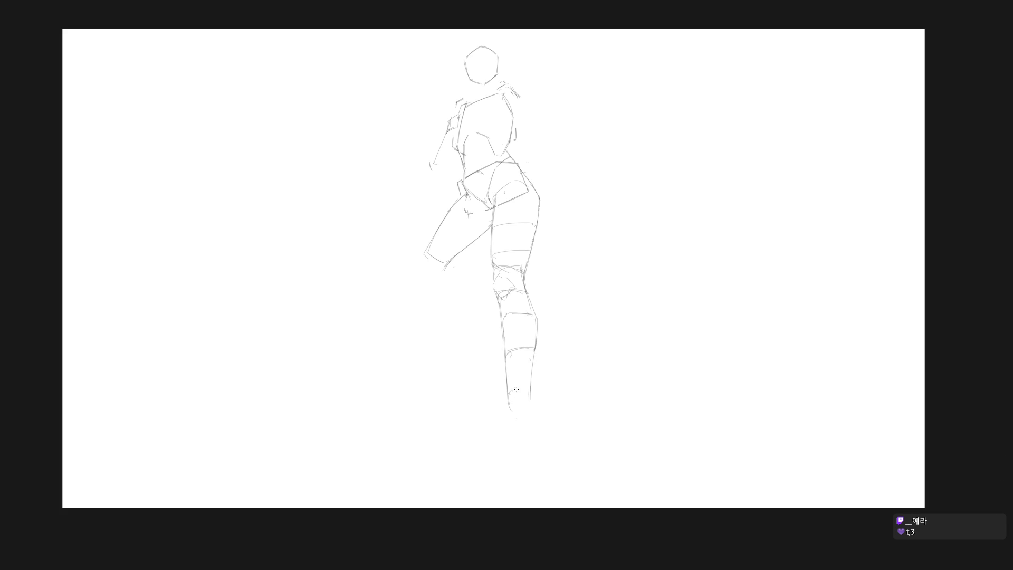
mouse_move(507, 400)
left_mouse_down()
mouse_move(507, 421)
mouse_move(528, 427)
mouse_move(523, 462)
left_mouse_up()
Step: Lasso the lower leg and scale it shorter around a pivot at the knee
key("l")
mouse_move(526, 288)
left_mouse_down()
mouse_move(521, 275)
mouse_move(494, 277)
mouse_move(599, 362)
mouse_move(515, 305)
left_mouse_up()
key("ctrl+t")
left_click_drag(532, 380, 501, 274)
left_click_drag(591, 498, 584, 460)
key("Return")
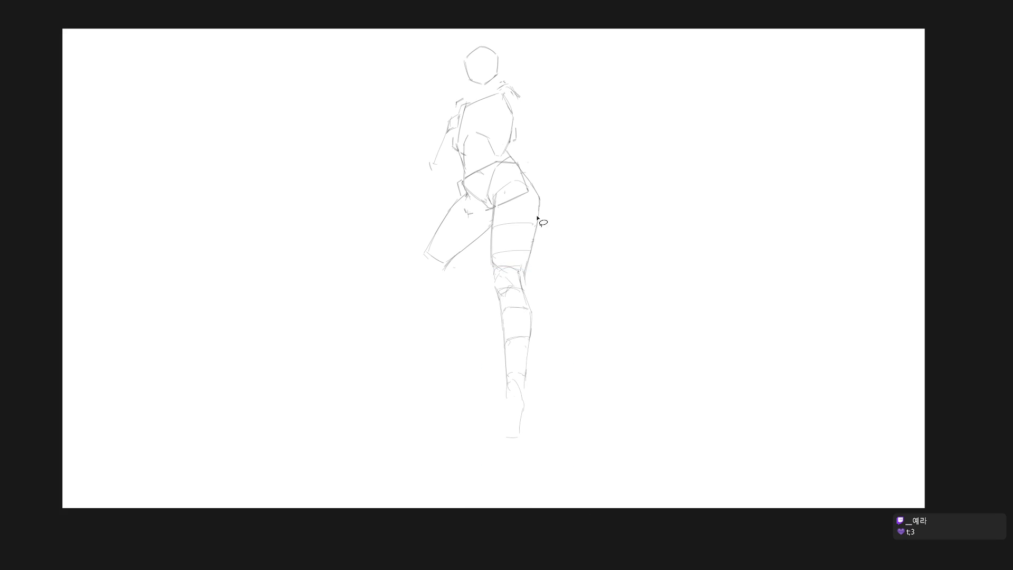
Step: Erase the old thigh and knee lines and redraw two curved thigh contours
mouse_move(543, 222)
left_mouse_down()
mouse_move(535, 211)
mouse_move(521, 282)
left_mouse_up()
mouse_move(501, 263)
left_mouse_down()
mouse_move(512, 266)
mouse_move(499, 267)
mouse_move(500, 257)
mouse_move(523, 221)
left_mouse_up()
key("b")
left_click_drag(493, 235, 528, 232)
left_click_drag(502, 211, 529, 208)
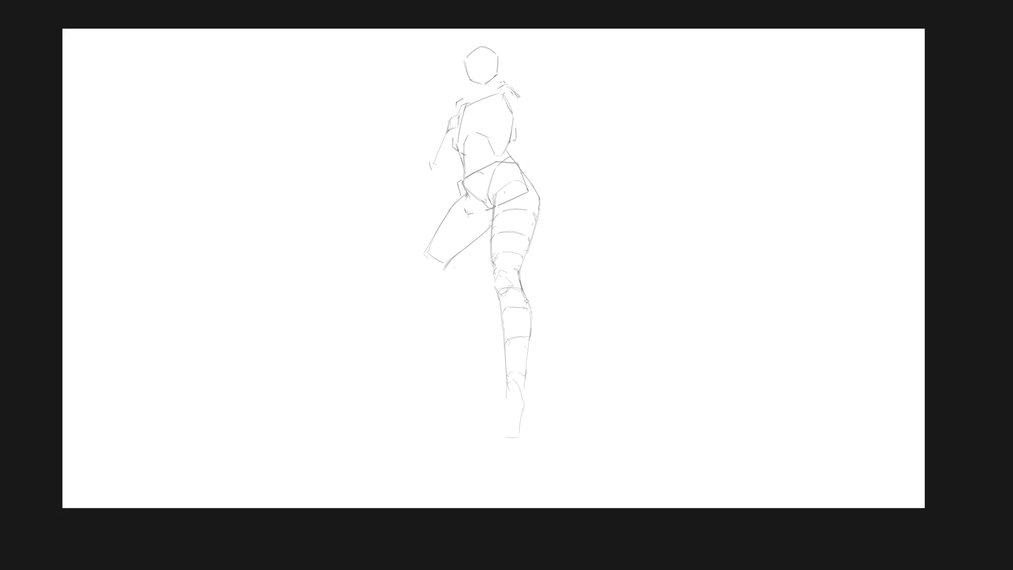
Step: Strengthen the outer calf edge and sketch the raised heel and sole of the foot
left_click_drag(526, 300, 532, 312)
mouse_move(531, 315)
left_mouse_down()
mouse_move(515, 423)
mouse_move(509, 406)
mouse_move(523, 404)
mouse_move(503, 423)
mouse_move(522, 419)
mouse_move(518, 430)
left_mouse_up()
left_click_drag(503, 421, 517, 413)
left_click_drag(507, 401, 496, 433)
mouse_move(502, 418)
left_mouse_down()
mouse_move(494, 437)
mouse_move(518, 438)
left_mouse_up()
Step: Shrink the standing lower leg slightly from a knee pivot and draw the bent leg's diagonal shin
key("l")
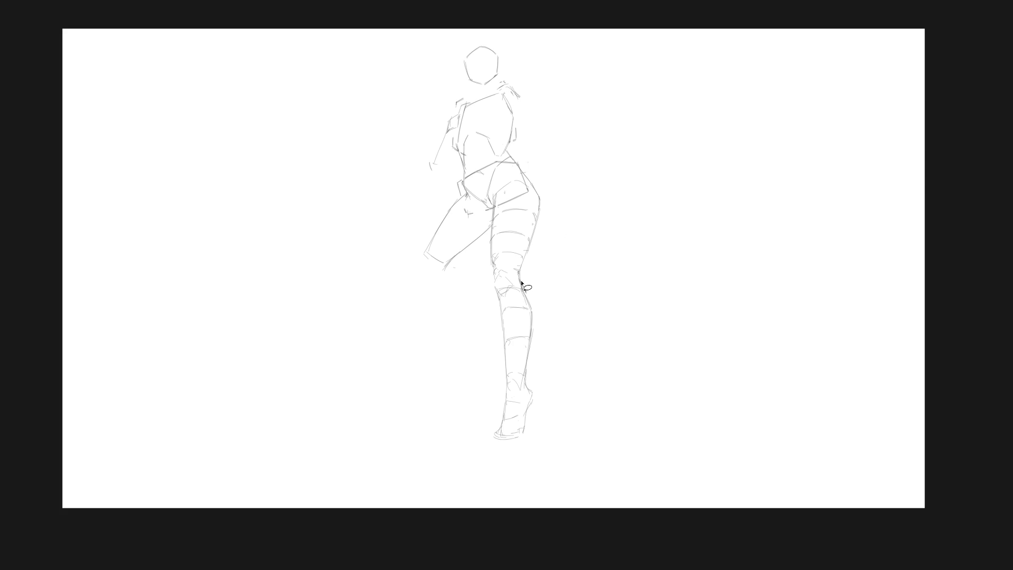
mouse_move(522, 283)
left_mouse_down()
mouse_move(499, 305)
mouse_move(588, 366)
mouse_move(521, 284)
left_mouse_up()
key("ctrl+t")
left_click_drag(533, 387, 510, 287)
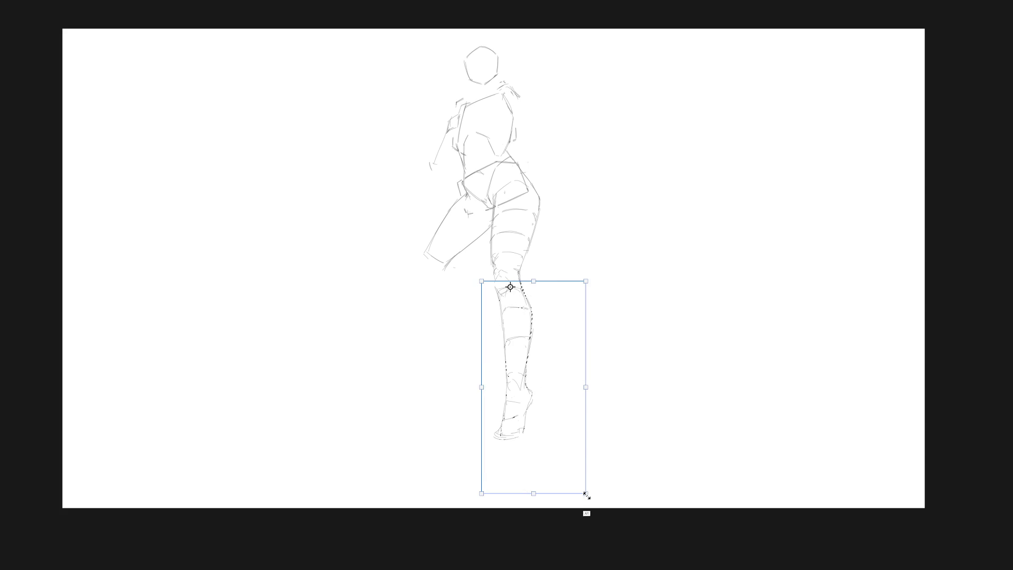
left_click_drag(586, 493, 580, 477)
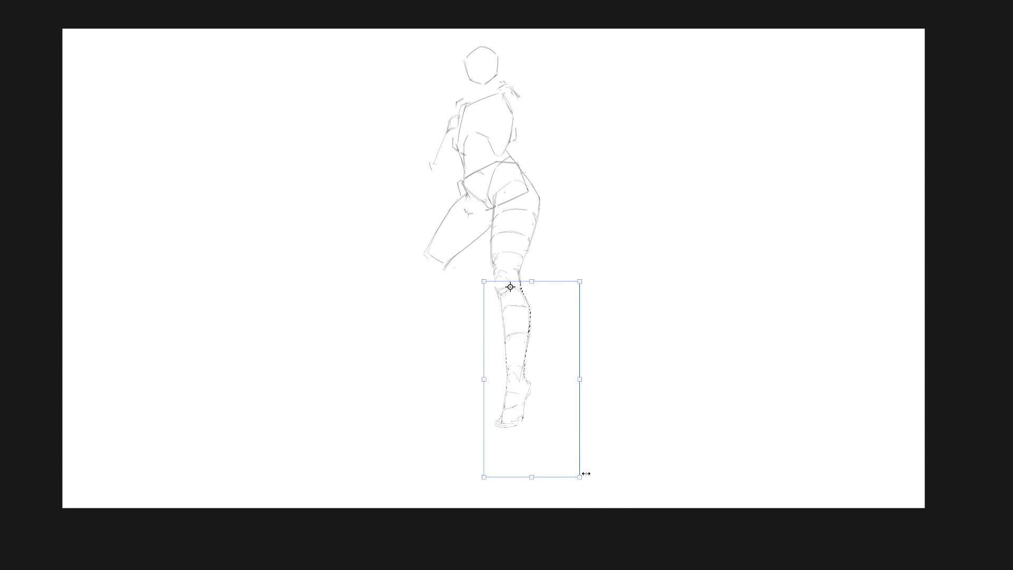
key("Return")
mouse_move(495, 280)
left_mouse_down()
mouse_move(498, 294)
mouse_move(504, 261)
left_mouse_up()
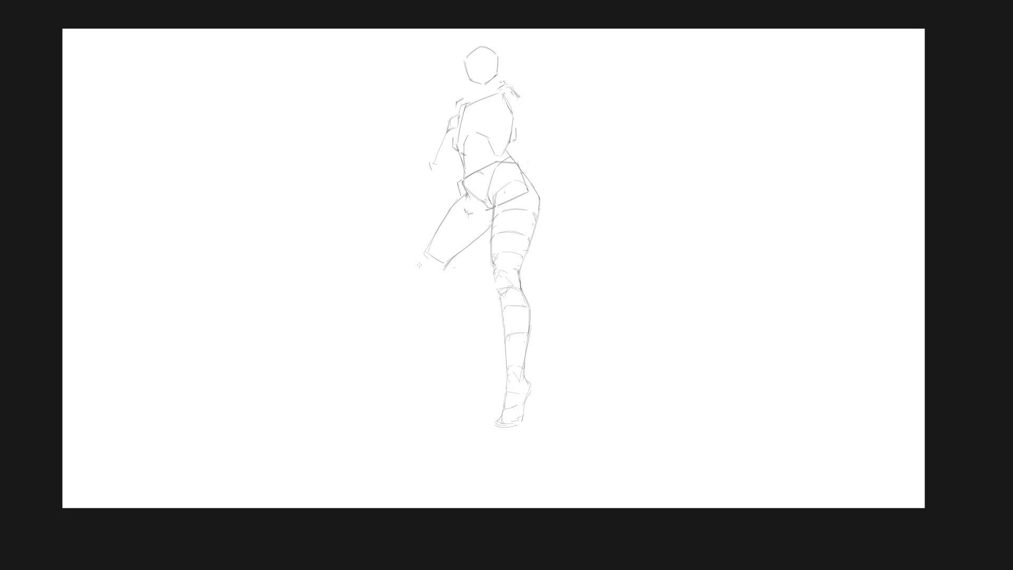
left_click_drag(416, 270, 472, 329)
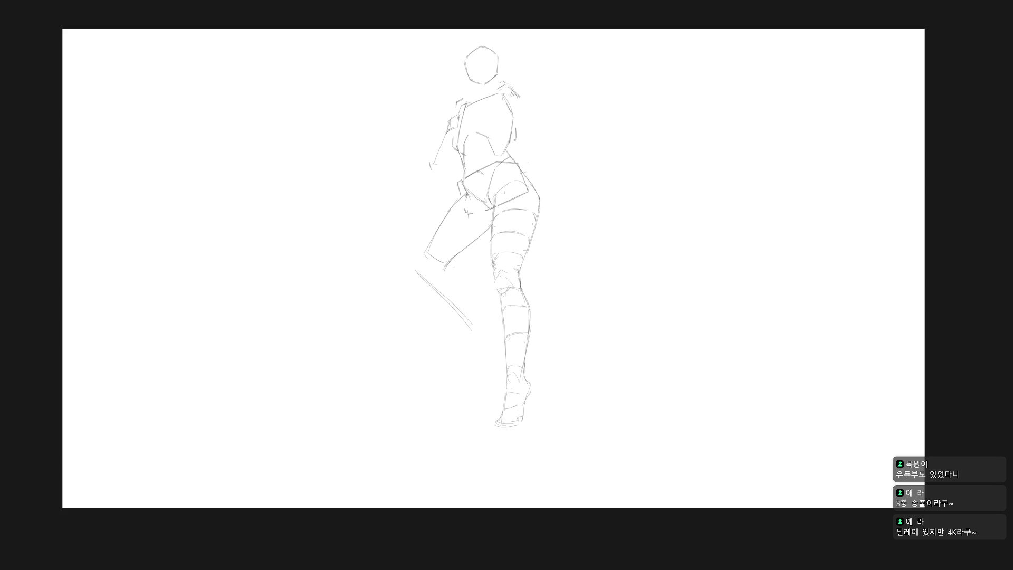
Step: Draw the upper arm's outline reaching right from the shoulder, ending with a small shoulder curve
mouse_move(519, 91)
left_mouse_down()
mouse_move(583, 70)
mouse_move(508, 86)
mouse_move(528, 75)
left_mouse_up()
key("ctrl+z")
left_click_drag(502, 90, 561, 79)
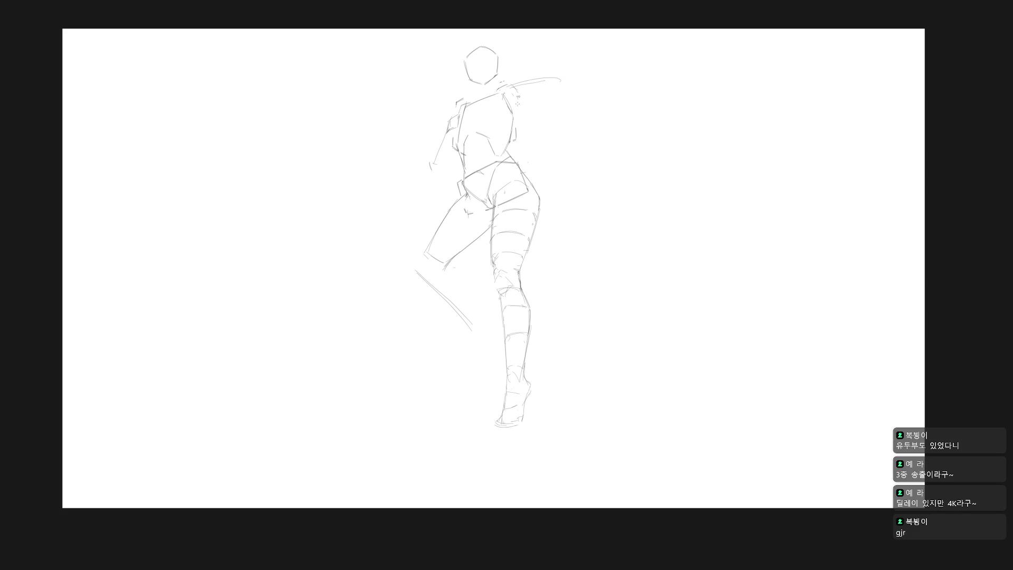
mouse_move(513, 105)
left_mouse_down()
mouse_move(545, 91)
mouse_move(527, 101)
mouse_move(545, 96)
mouse_move(520, 90)
mouse_move(511, 102)
left_mouse_up()
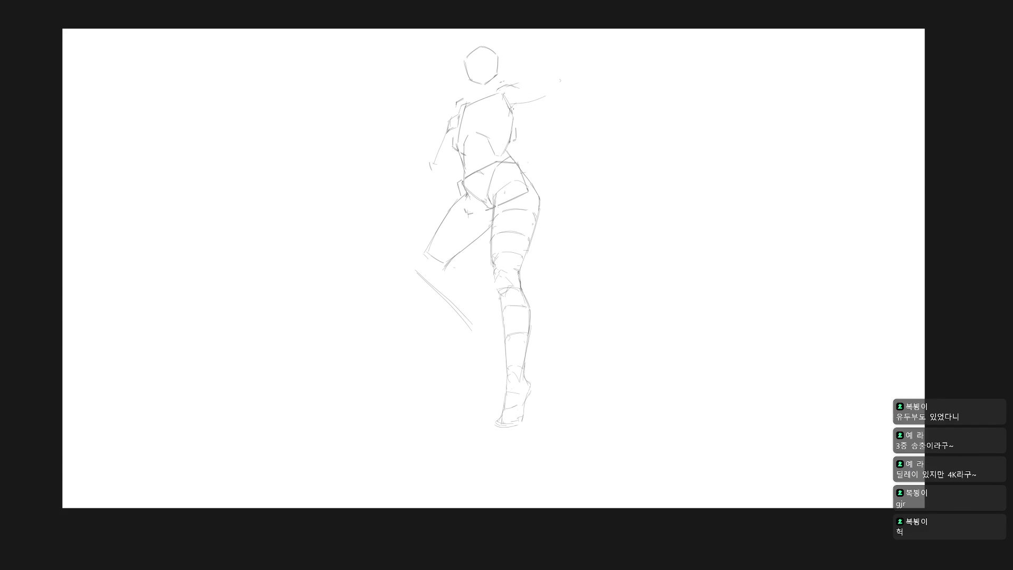
left_click_drag(527, 90, 562, 83)
key("ctrl+z")
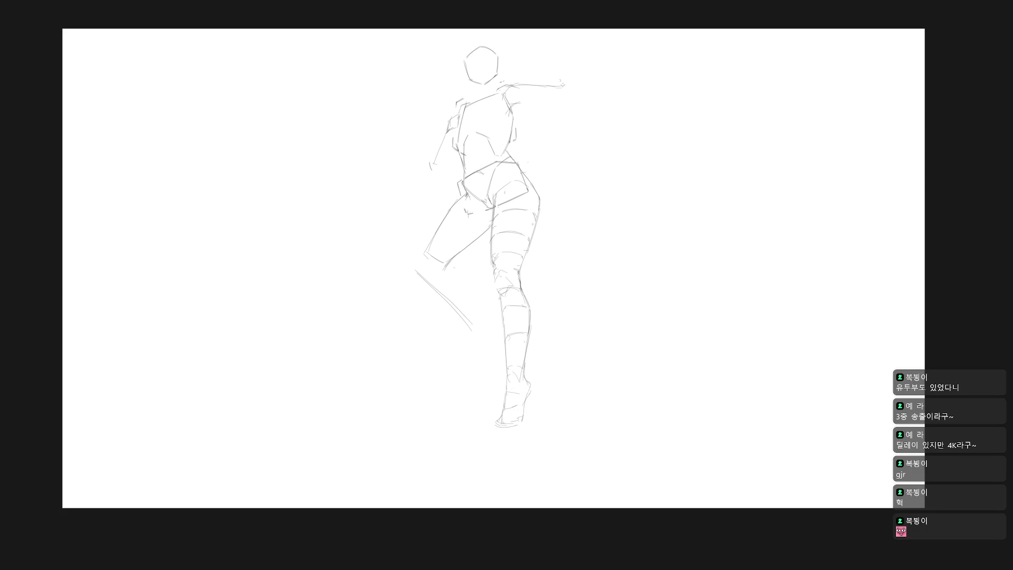
key("ctrl+z")
mouse_move(532, 87)
left_mouse_down()
mouse_move(533, 100)
mouse_move(595, 85)
left_mouse_up()
Step: Add a shoulder arc and rotate the arm 16.1° around the shoulder
mouse_move(515, 83)
left_mouse_down()
mouse_move(526, 82)
mouse_move(508, 100)
mouse_move(518, 110)
mouse_move(572, 110)
mouse_move(582, 72)
mouse_move(511, 94)
left_mouse_up()
key("ctrl+t")
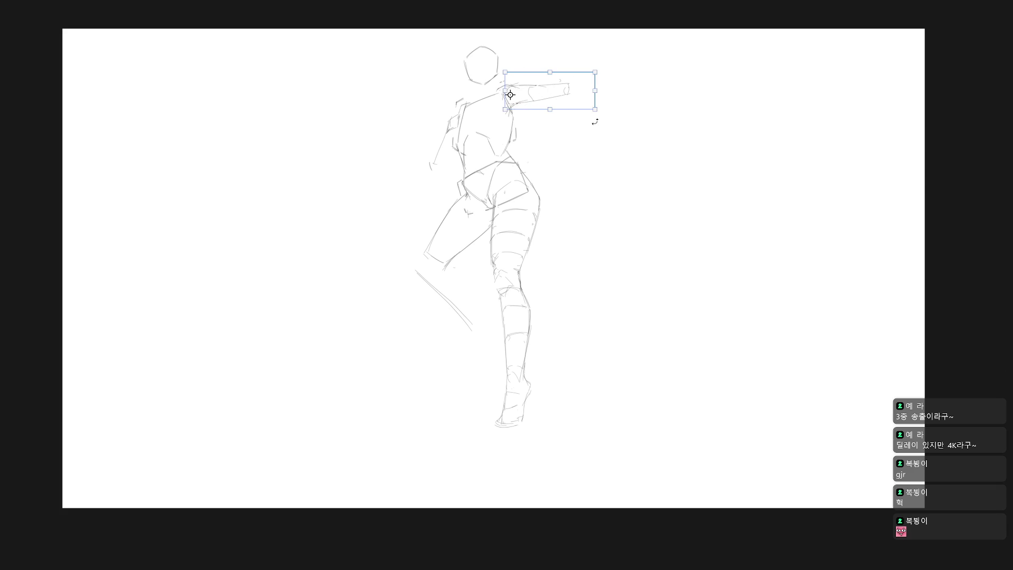
left_click_drag(593, 116, 600, 133)
key("Return")
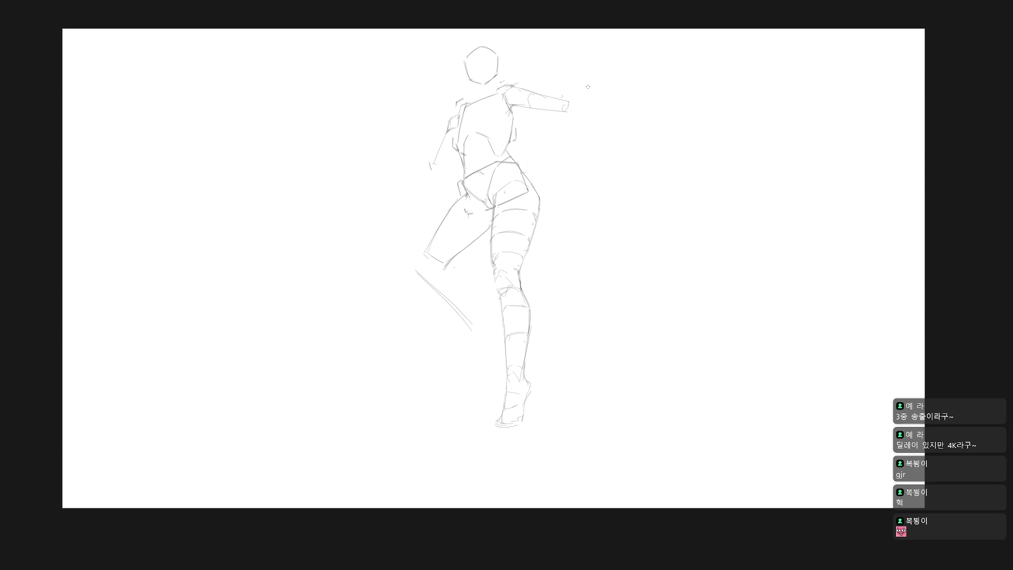
Step: Draw a thin forearm angling down and to the right out toward the hand
mouse_move(616, 62)
left_mouse_down()
mouse_move(581, 94)
mouse_move(606, 60)
left_mouse_up()
key("ctrl+z")
mouse_move(563, 115)
left_mouse_down()
mouse_move(598, 74)
mouse_move(564, 98)
left_mouse_up()
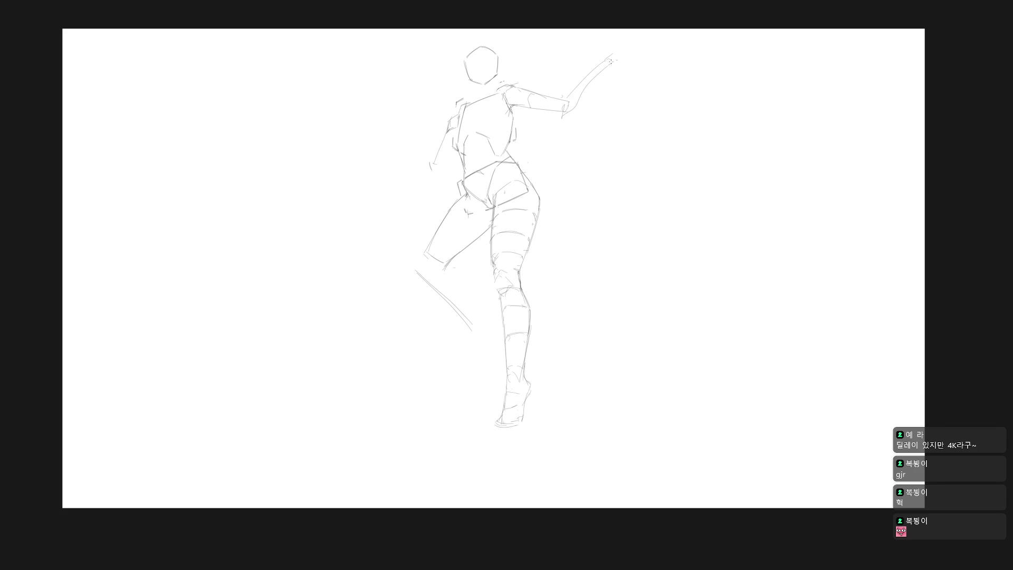
key("ctrl+z")
key("ctrl+z")
left_click_drag(561, 97, 617, 132)
left_click_drag(569, 98, 616, 137)
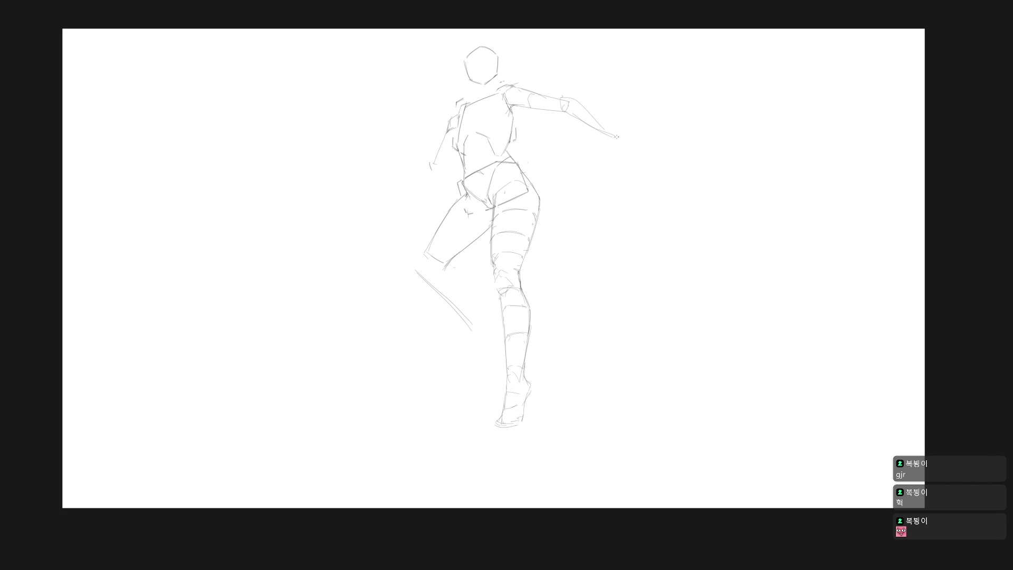
key("ctrl+z")
key("ctrl+z")
left_click_drag(573, 99, 617, 120)
left_click_drag(557, 109, 627, 133)
Step: Sketch the hand at the forearm's end and add a mark at the elbow
left_click_drag(623, 122, 638, 135)
key("ctrl+z")
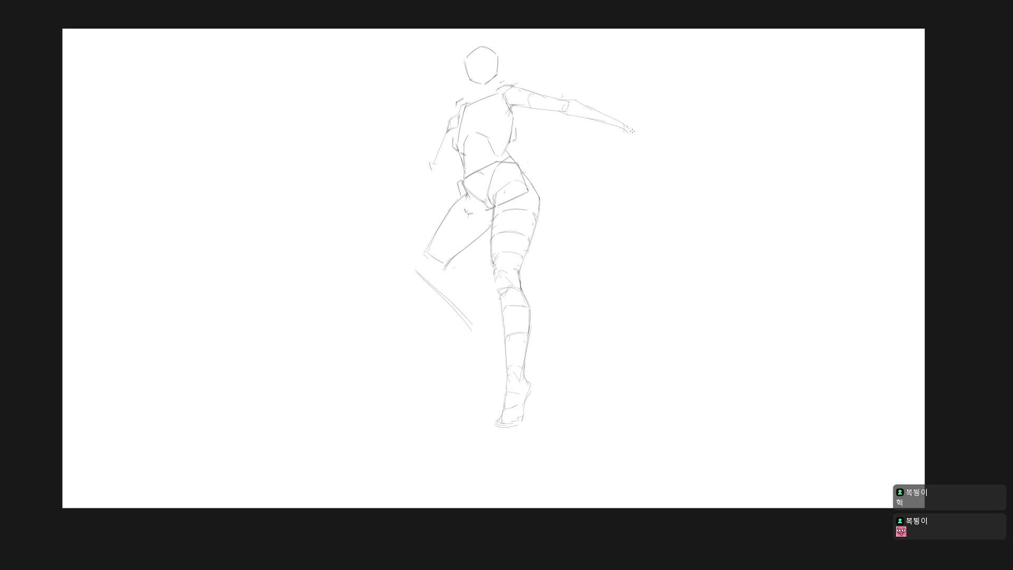
left_click_drag(624, 123, 642, 139)
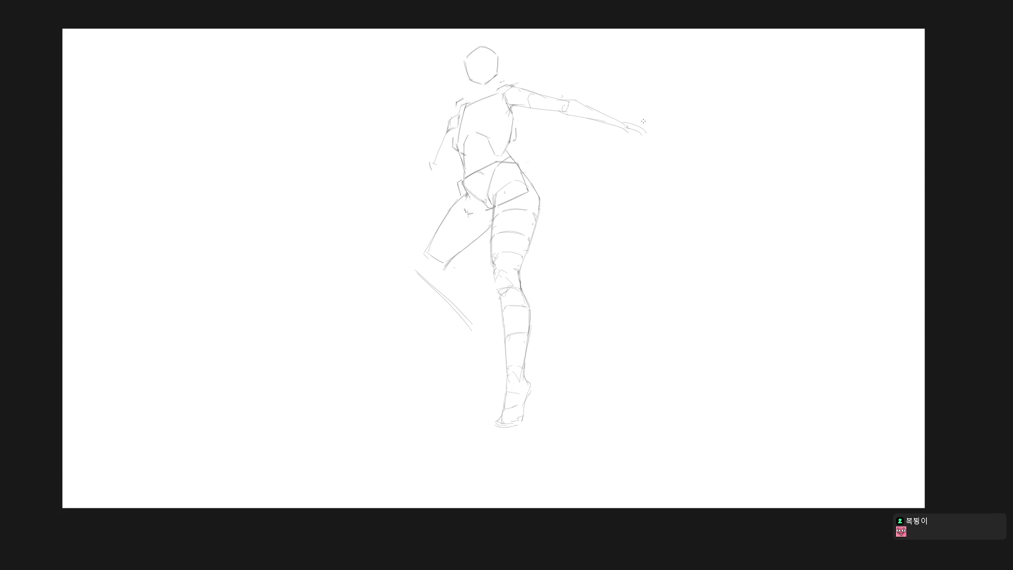
mouse_move(562, 89)
left_mouse_down()
mouse_move(564, 103)
mouse_move(607, 116)
left_mouse_up()
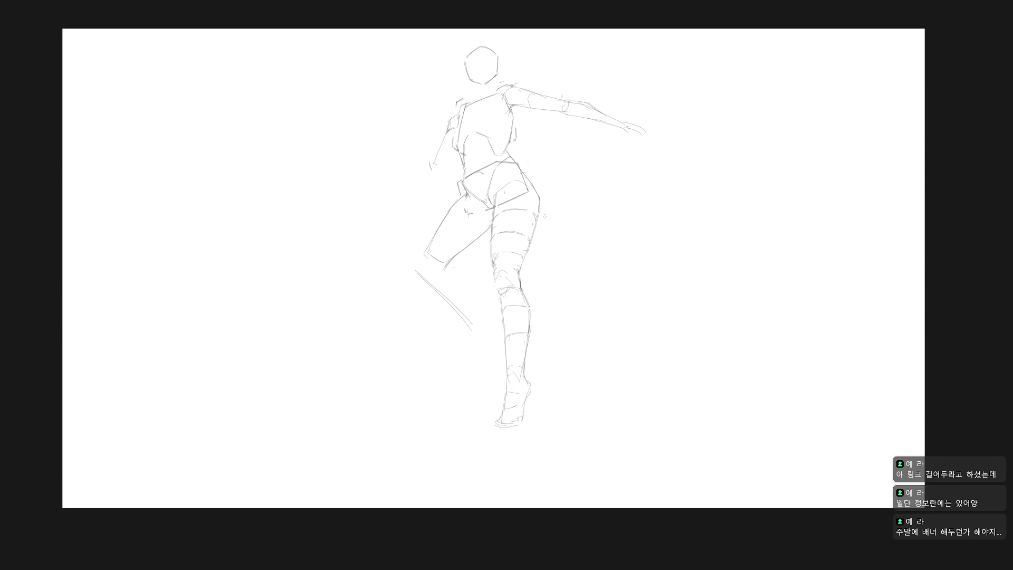
Step: Lasso the standing lower leg, rotate it counterclockwise and deselect
key("l")
mouse_move(508, 270)
left_mouse_down()
mouse_move(492, 283)
mouse_move(587, 317)
left_mouse_up()
key("ctrl+t")
left_click_drag(609, 480, 585, 493)
key("Return")
key("ctrl+d")
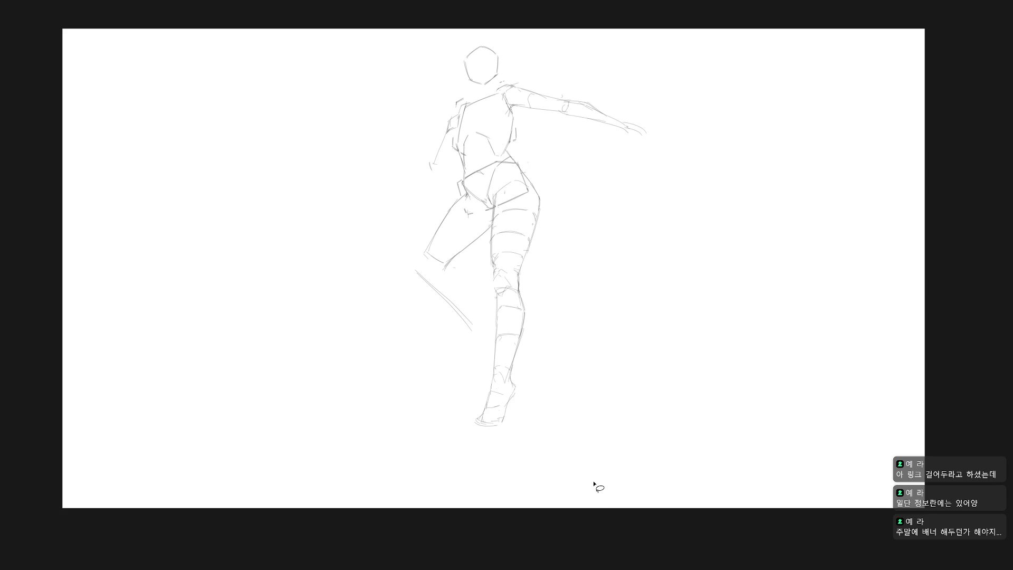
Step: Erase the old hand strokes at the end of the outstretched arm
key("e")
mouse_move(628, 115)
left_mouse_down()
mouse_move(644, 128)
mouse_move(614, 129)
mouse_move(623, 123)
left_mouse_up()
key("b")
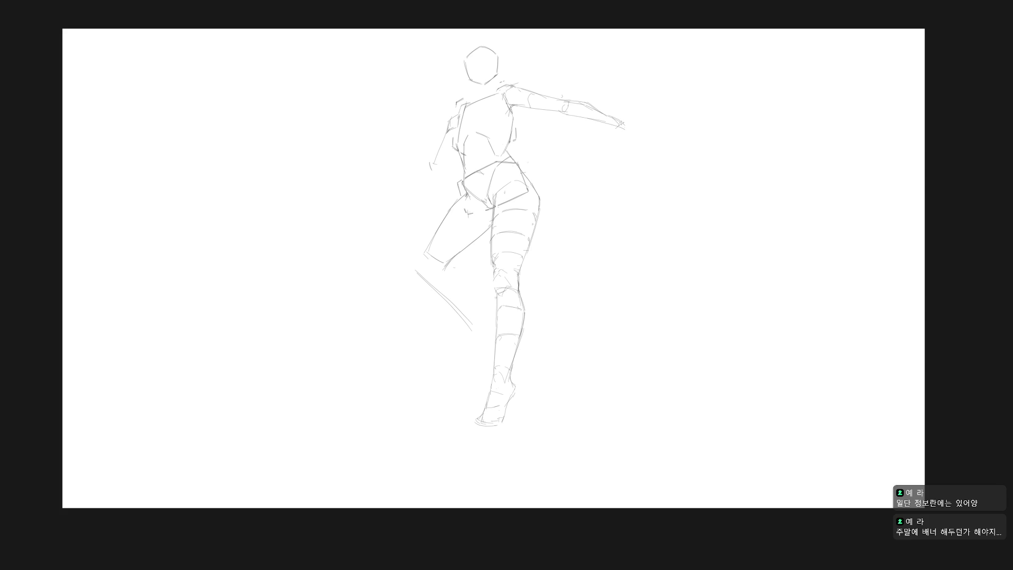
Step: Redraw the left arm down to the hand and draw both sides of the neck
mouse_move(448, 122)
left_mouse_down()
mouse_move(426, 161)
mouse_move(441, 158)
mouse_move(437, 174)
left_mouse_up()
mouse_move(458, 108)
left_mouse_down()
mouse_move(441, 130)
mouse_move(447, 154)
left_mouse_up()
key("ctrl+z")
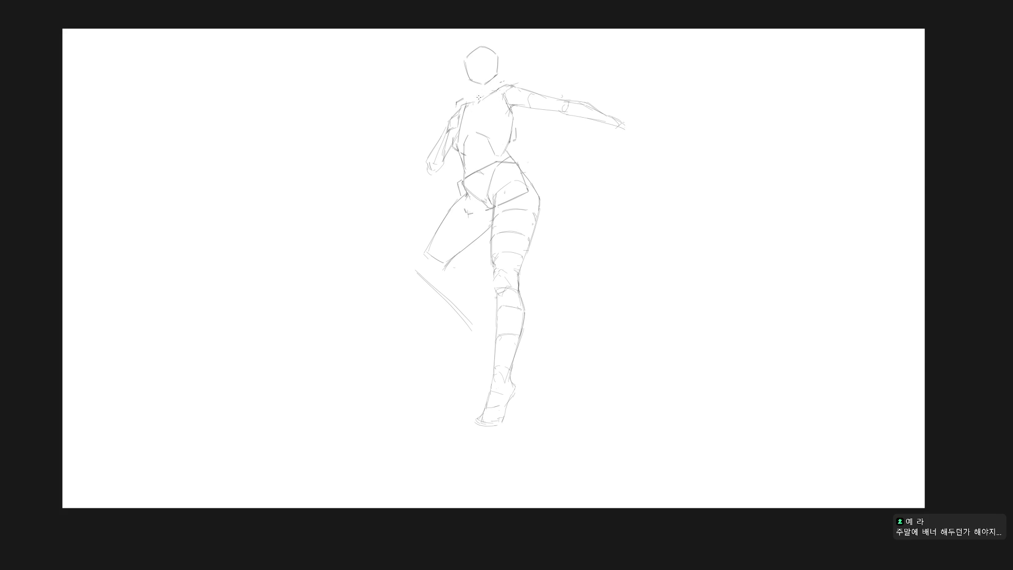
left_click_drag(478, 99, 490, 88)
left_click_drag(494, 83, 488, 96)
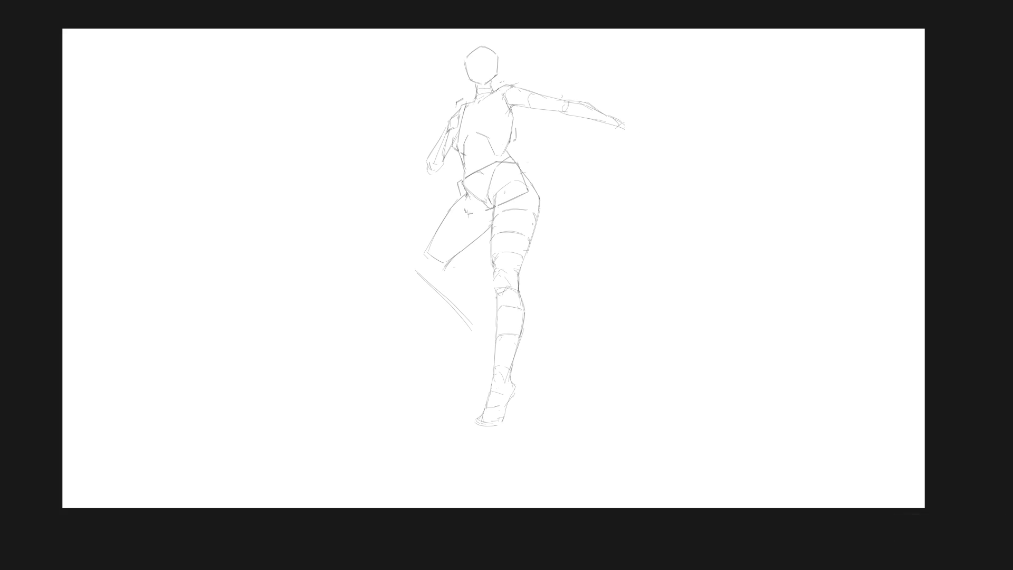
Step: Lasso around the head and apply a free transform to it
mouse_move(501, 79)
left_mouse_down()
mouse_move(507, 67)
mouse_move(462, 86)
mouse_move(479, 89)
left_mouse_up()
key("ctrl+t")
key("Return")
Step: Resize the head slightly smaller and erase the standing leg's foot and ankle lines
key("ctrl+t")
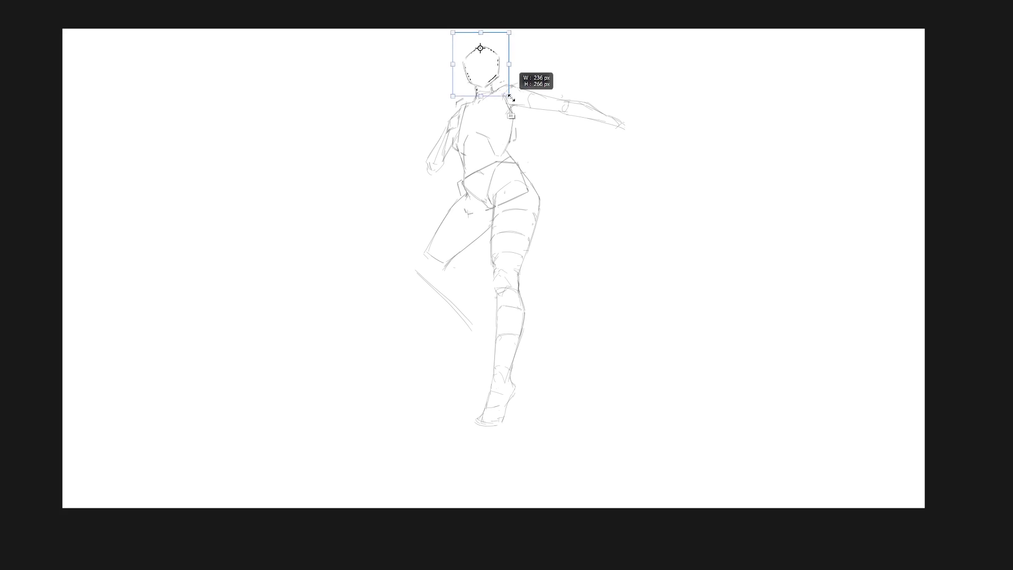
key("Return")
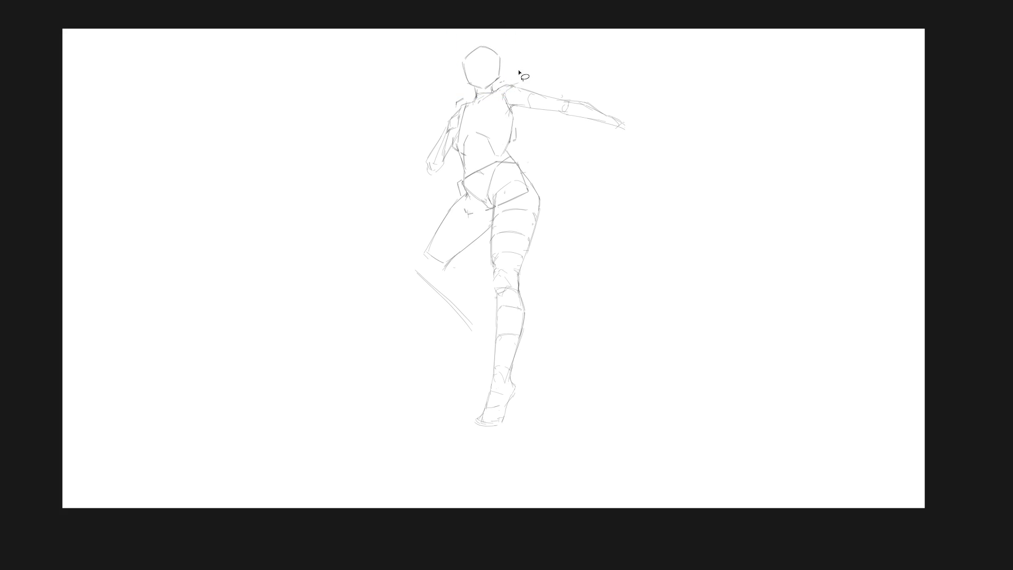
key("b")
scroll(602, 338, "down", 1)
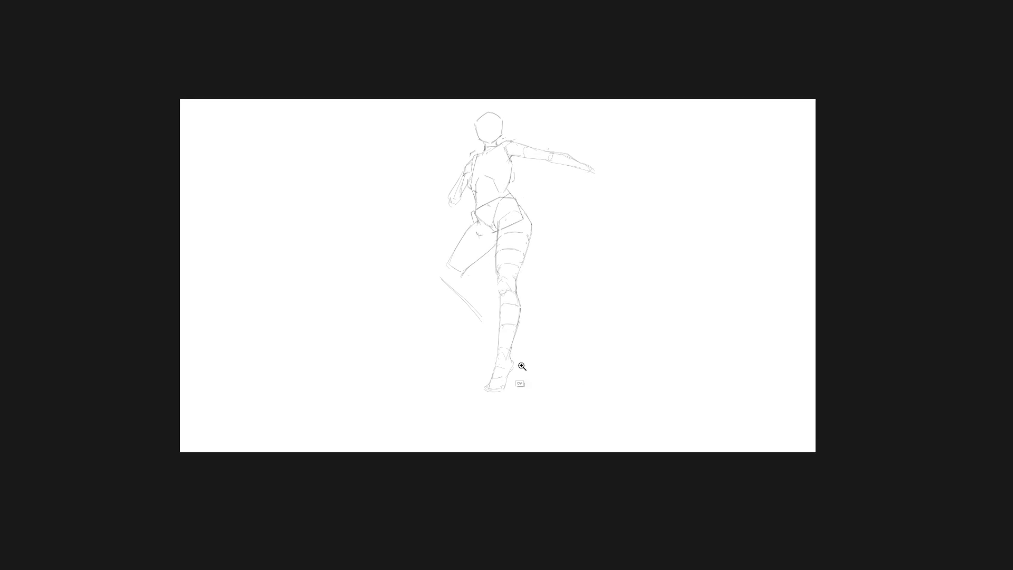
scroll(519, 369, "up", 2)
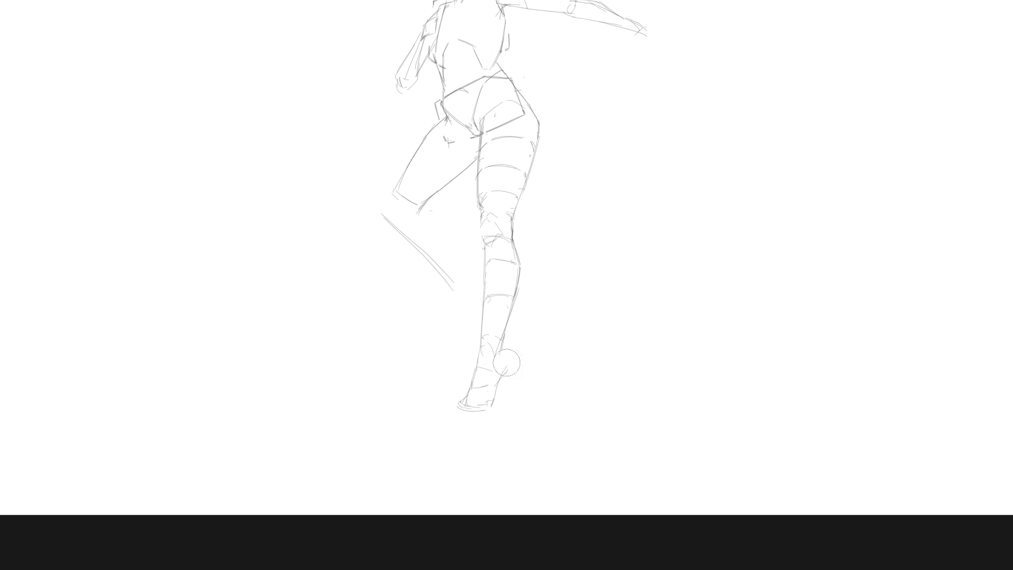
mouse_move(507, 357)
left_mouse_down()
mouse_move(468, 403)
mouse_move(477, 411)
left_mouse_up()
mouse_move(480, 352)
left_mouse_down()
mouse_move(479, 404)
mouse_move(499, 374)
left_mouse_up()
key("ctrl+z")
Step: Erase the crossing knee lines and redraw the shin's left and right edges and ankle marks
left_click_drag(494, 256, 490, 221)
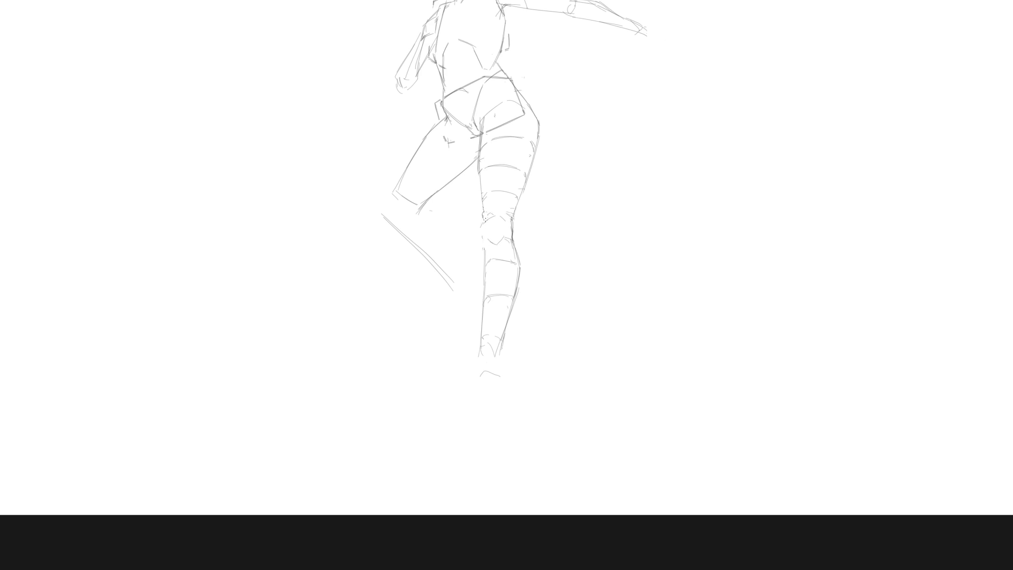
left_click_drag(478, 194, 485, 244)
left_click_drag(485, 269, 482, 360)
key("ctrl+z")
key("ctrl+z")
key("ctrl+z")
mouse_move(484, 235)
left_mouse_down()
mouse_move(491, 348)
mouse_move(504, 359)
left_mouse_up()
key("ctrl+z")
key("ctrl+z")
left_click_drag(510, 316, 501, 358)
left_click_drag(507, 353, 504, 397)
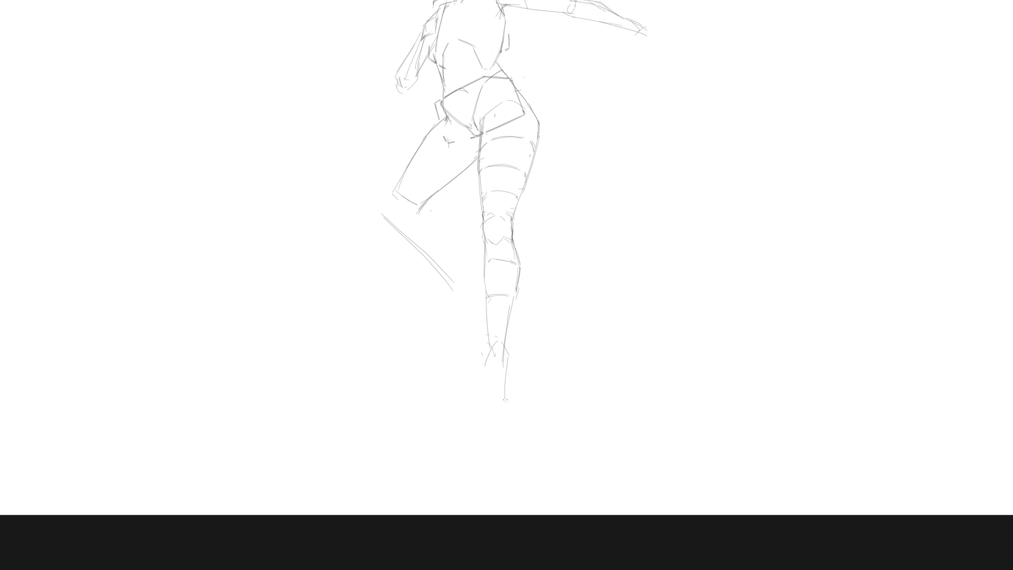
key("ctrl+0")
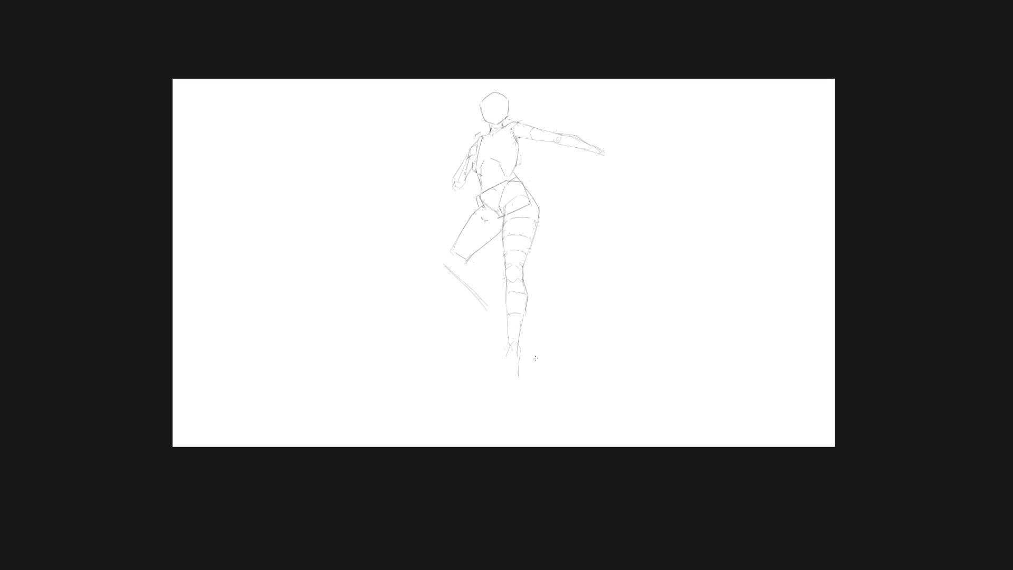
Step: Redraw the right shin contour down to the ankle and sketch the foot's sole and heel
scroll(525, 306, "up", 1)
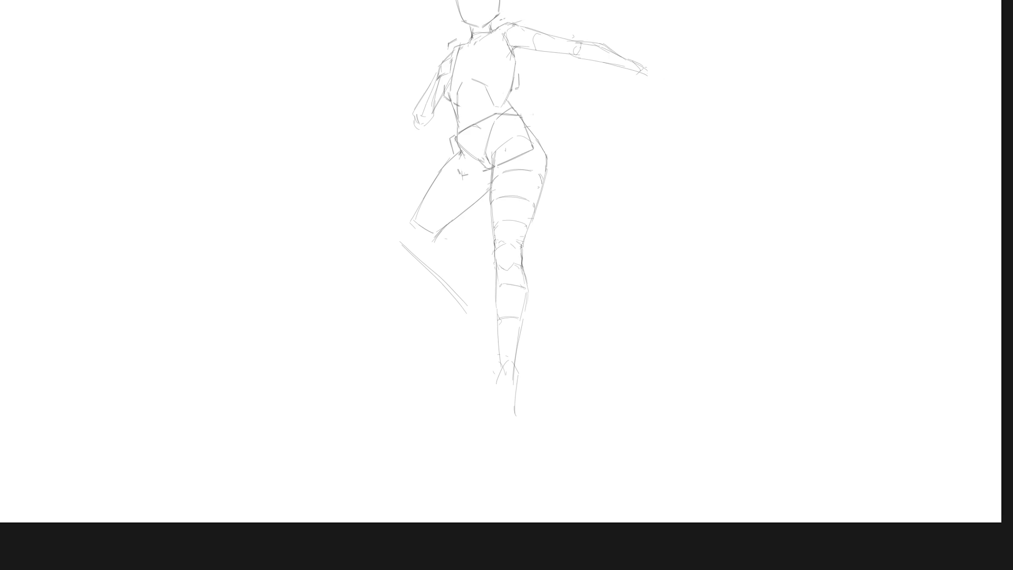
scroll(565, 364, "down", 3)
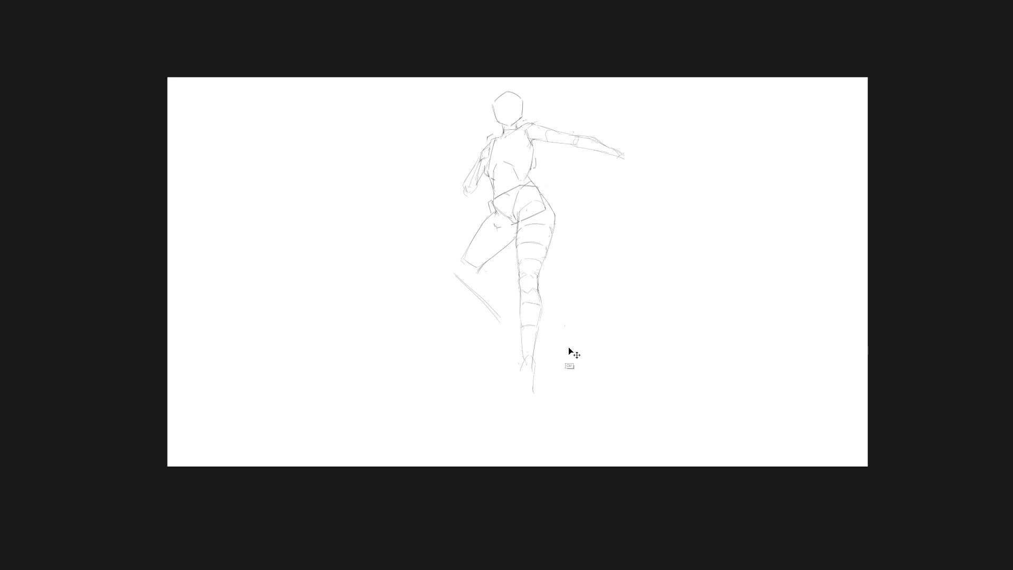
scroll(565, 339, "up", 2)
scroll(564, 339, "up", 1)
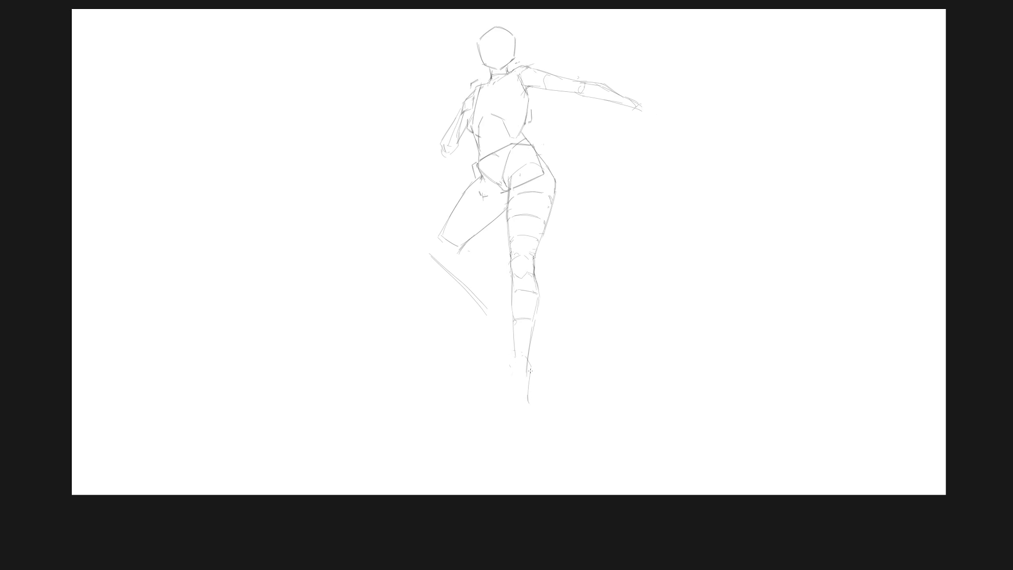
key("ctrl+z")
mouse_move(572, 228)
left_mouse_down()
mouse_move(606, 209)
mouse_move(574, 226)
left_mouse_up()
left_click_drag(538, 275, 540, 310)
mouse_move(536, 273)
left_mouse_down()
mouse_move(539, 311)
mouse_move(514, 315)
mouse_move(526, 285)
mouse_move(511, 401)
left_mouse_up()
key("ctrl+z")
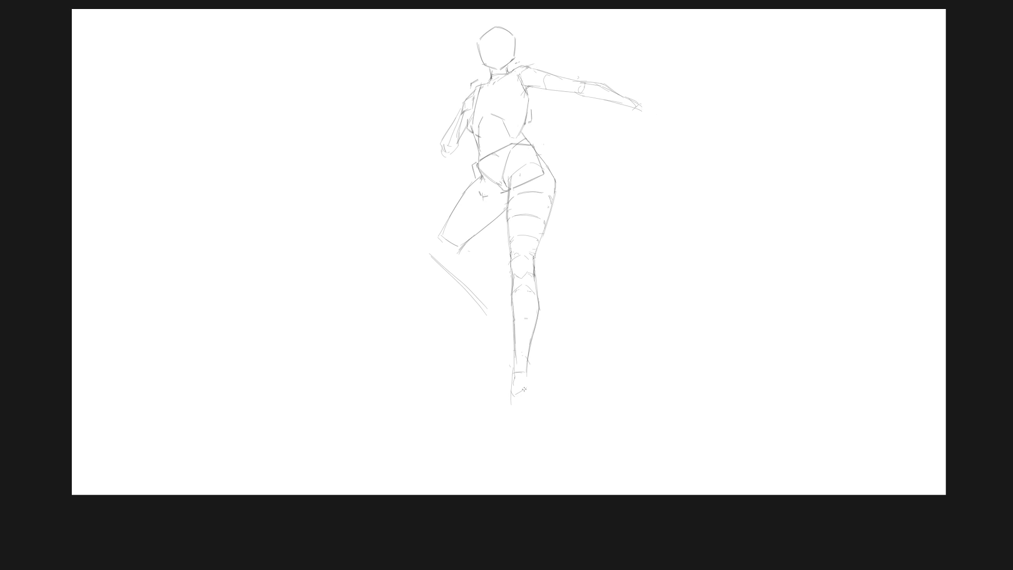
mouse_move(510, 396)
left_mouse_down()
mouse_move(528, 390)
mouse_move(516, 407)
mouse_move(526, 403)
left_mouse_up()
mouse_move(530, 381)
left_mouse_down()
mouse_move(514, 424)
mouse_move(530, 418)
left_mouse_up()
Step: Add a new layer named 02, rename Layer 1 to 01, and keep 02 active
scroll(565, 358, "down", 3)
key("ctrl+shift+n")
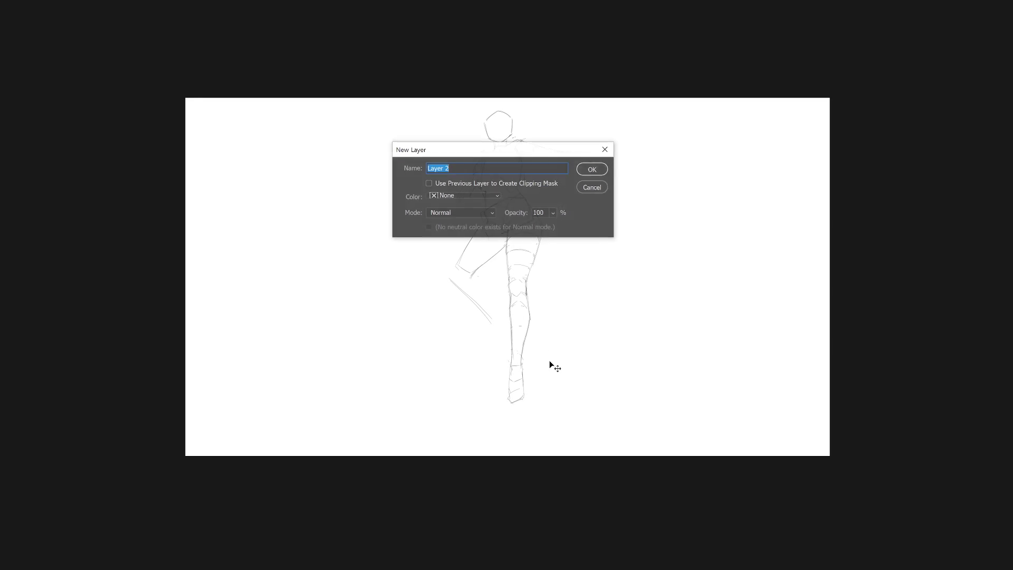
key("Return")
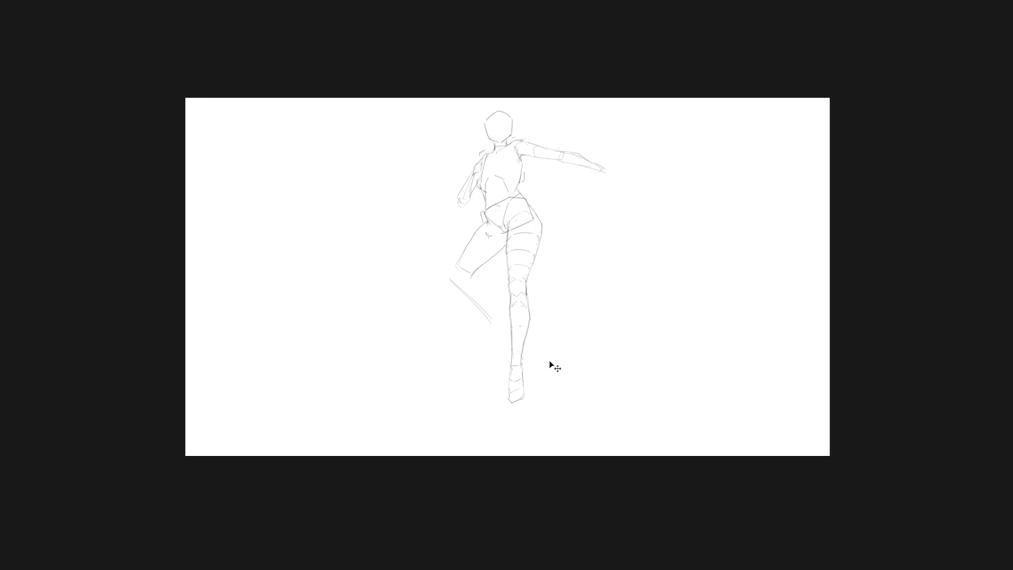
key("shift+Tab")
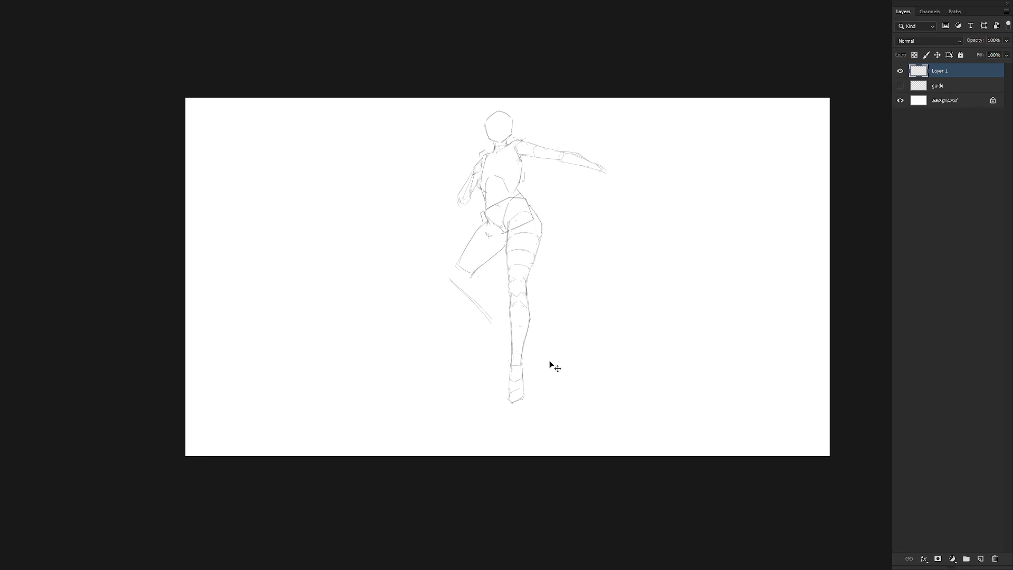
key("ctrl+shift+n")
type("02")
key("Return")
left_click(944, 86)
type("01")
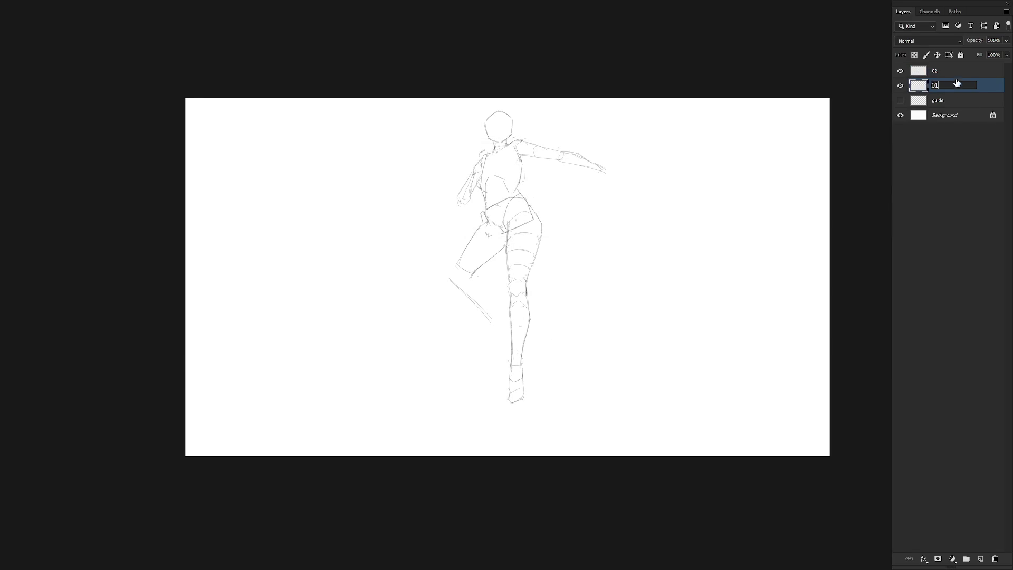
left_click(957, 73)
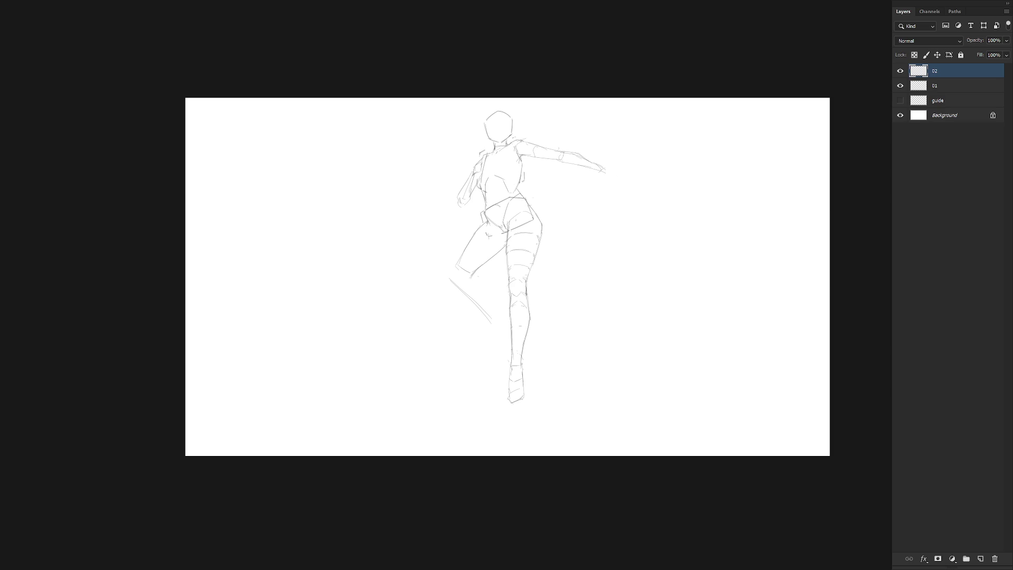
Step: Make sketch layer 01 active and add strokes along the thigh and inner thigh
key("alt+bracketleft")
scroll(493, 295, "up", 1)
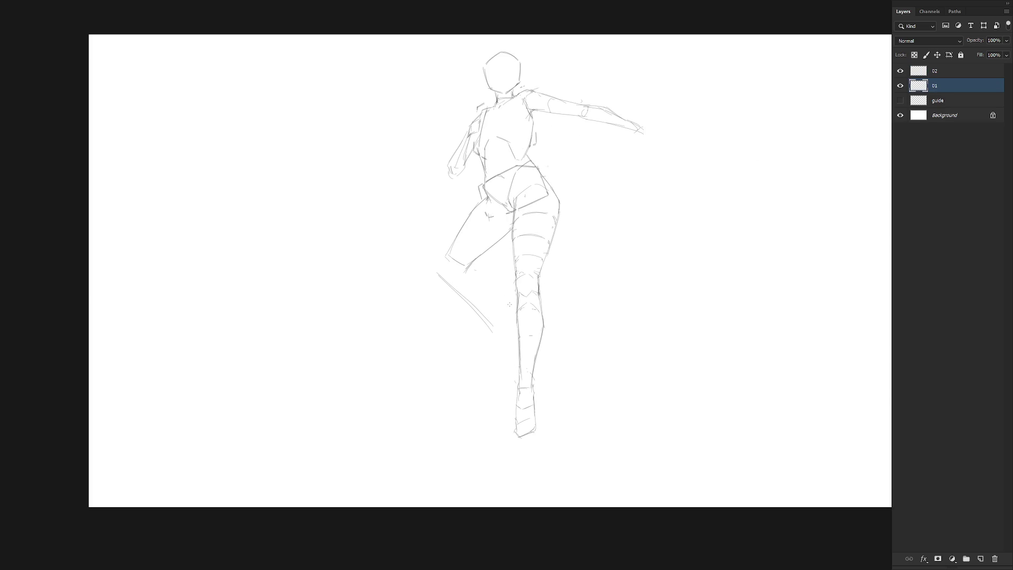
mouse_move(490, 215)
left_mouse_down()
mouse_move(503, 232)
mouse_move(471, 248)
left_mouse_up()
left_click_drag(504, 208, 507, 226)
Step: Delete the old lower-leg stroke and sketch the foot tip and raised lower leg
mouse_move(475, 350)
left_mouse_down()
mouse_move(409, 305)
mouse_move(502, 294)
left_mouse_up()
key("Delete")
key("ctrl+d")
left_click_drag(448, 254, 444, 260)
left_click_drag(409, 305, 426, 325)
mouse_move(438, 269)
left_mouse_down()
mouse_move(456, 255)
mouse_move(439, 270)
left_mouse_up()
left_click_drag(441, 274, 436, 269)
mouse_move(457, 280)
left_mouse_down()
mouse_move(454, 302)
mouse_move(405, 342)
left_mouse_up()
Step: Rework the raised lower leg and foot strokes, undoing the misplaced ones
key("ctrl+z")
key("ctrl+z")
mouse_move(446, 266)
left_mouse_down()
mouse_move(459, 253)
mouse_move(456, 281)
left_mouse_up()
key("ctrl+z")
key("ctrl+z")
mouse_move(437, 273)
left_mouse_down()
mouse_move(445, 265)
mouse_move(410, 312)
left_mouse_up()
mouse_move(460, 276)
left_mouse_down()
mouse_move(450, 301)
mouse_move(418, 302)
mouse_move(442, 311)
mouse_move(428, 330)
mouse_move(391, 352)
left_mouse_up()
left_click_drag(415, 307, 393, 347)
Step: Redraw the front of the raised shin down to the ankle
key("ctrl+z")
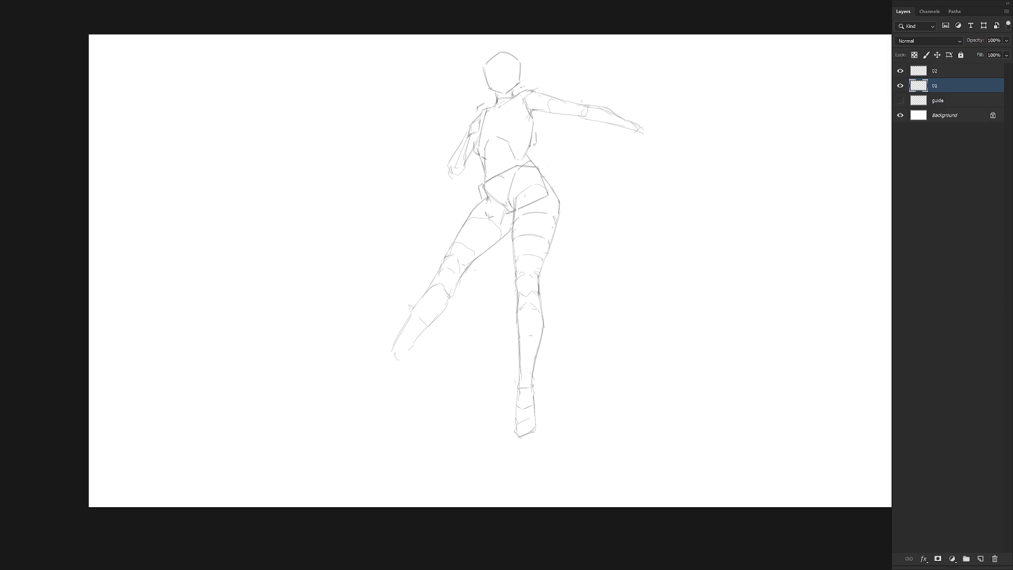
mouse_move(449, 285)
left_mouse_down()
mouse_move(422, 299)
mouse_move(428, 319)
left_mouse_up()
mouse_move(456, 286)
left_mouse_down()
mouse_move(429, 322)
mouse_move(437, 316)
left_mouse_up()
key("ctrl+z")
key("ctrl+z")
left_click_drag(459, 279, 429, 321)
mouse_move(395, 341)
left_mouse_down()
mouse_move(389, 363)
mouse_move(412, 334)
left_mouse_up()
Step: Refine the raised foot's toe, heel and ankle lines
mouse_move(405, 331)
left_mouse_down()
mouse_move(408, 341)
mouse_move(396, 338)
mouse_move(381, 363)
mouse_move(403, 336)
mouse_move(387, 369)
left_mouse_up()
left_click_drag(375, 369, 393, 379)
left_click_drag(410, 342, 403, 356)
left_click_drag(386, 370, 393, 377)
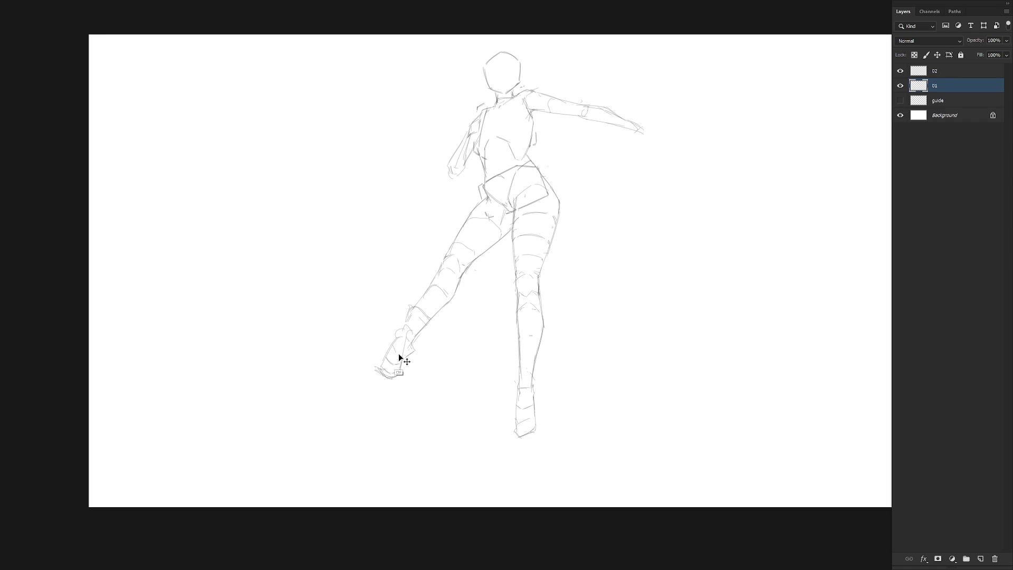
left_click_drag(387, 354, 405, 348)
left_click_drag(414, 343, 421, 334)
mouse_move(418, 333)
left_mouse_down()
mouse_move(412, 338)
mouse_move(427, 316)
left_mouse_up()
left_click_drag(421, 349, 413, 339)
left_click_drag(429, 316, 417, 332)
Step: Erase part of the raised foot and undo a stray stroke
key("e")
mouse_move(398, 350)
left_mouse_down()
mouse_move(382, 367)
mouse_move(414, 343)
mouse_move(384, 369)
mouse_move(394, 337)
left_mouse_up()
key("b")
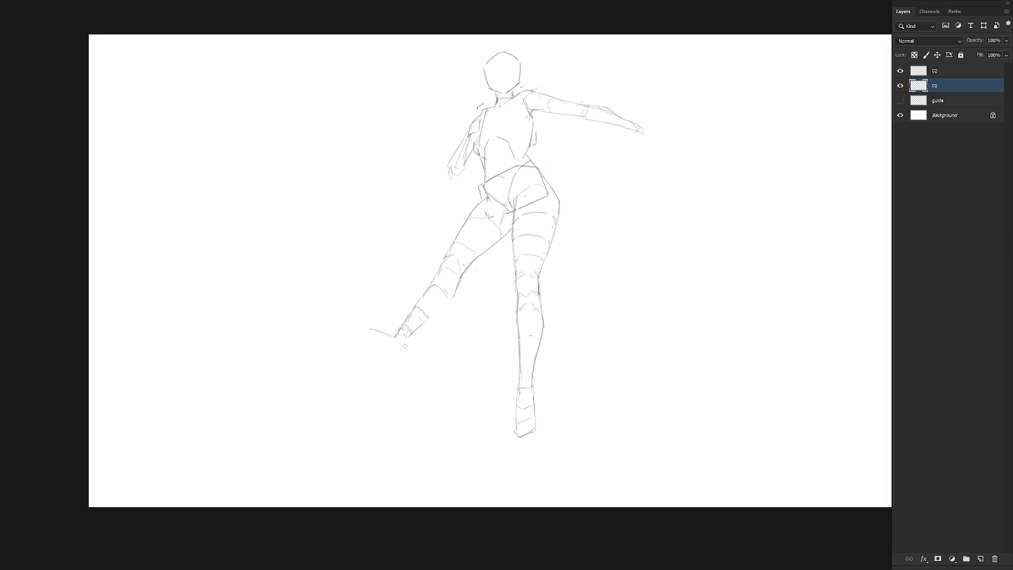
key("ctrl+z")
Step: Delete the outstretched kicking leg, erase leftovers, and draw a new line down from the knee
mouse_move(464, 283)
left_mouse_down()
mouse_move(369, 378)
mouse_move(427, 389)
left_mouse_up()
key("Delete")
key("ctrl+d")
left_click_drag(445, 264, 482, 250)
left_click_drag(436, 267, 464, 333)
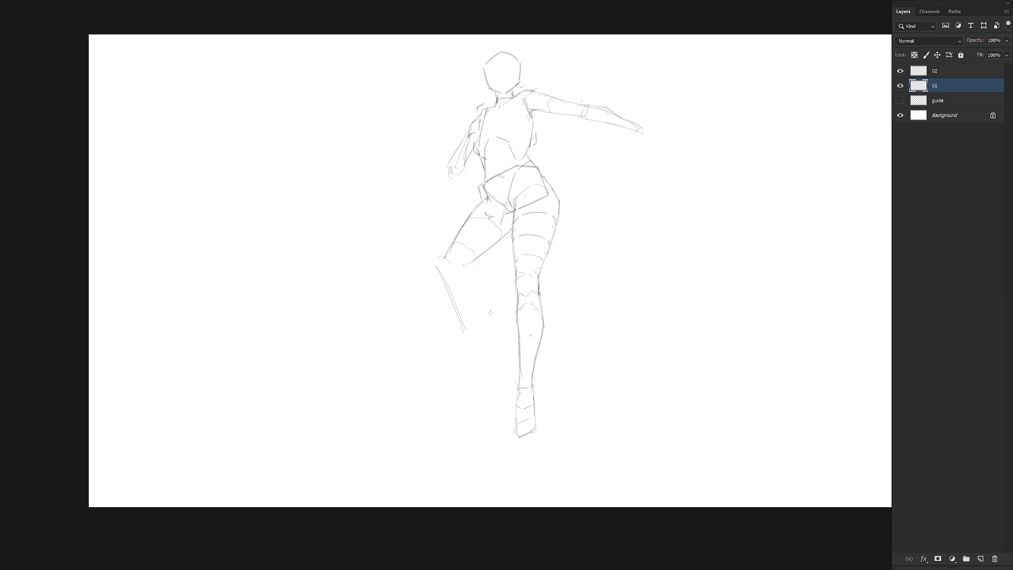
Step: Lasso the raised thigh and rotate it upward around the hip
key("l")
mouse_move(499, 246)
left_mouse_down()
mouse_move(512, 228)
mouse_move(486, 198)
mouse_move(425, 262)
mouse_move(493, 235)
mouse_move(493, 206)
left_mouse_up()
key("ctrl+t")
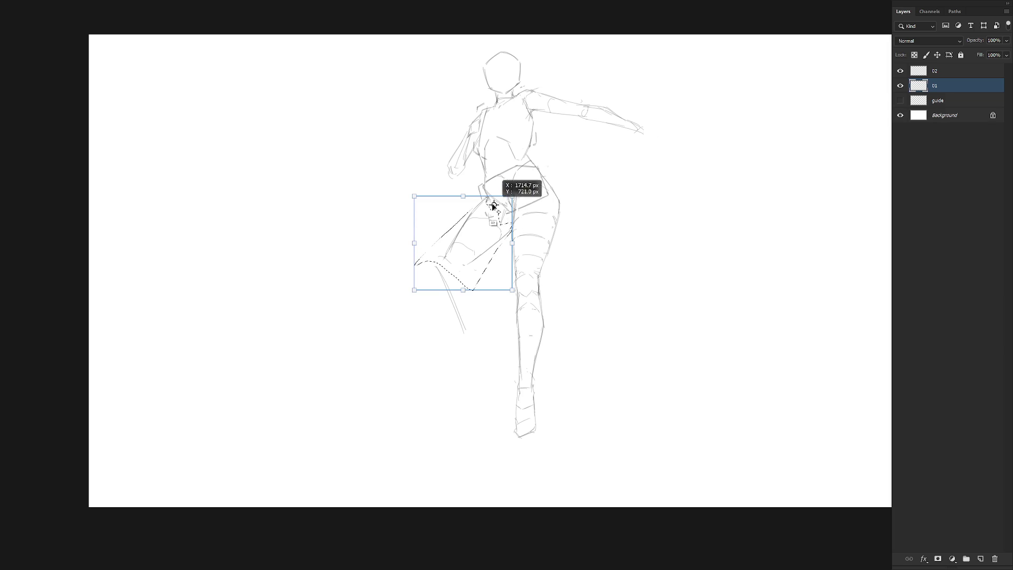
mouse_move(519, 291)
left_mouse_down()
mouse_move(495, 312)
mouse_move(486, 267)
left_mouse_up()
key("Return")
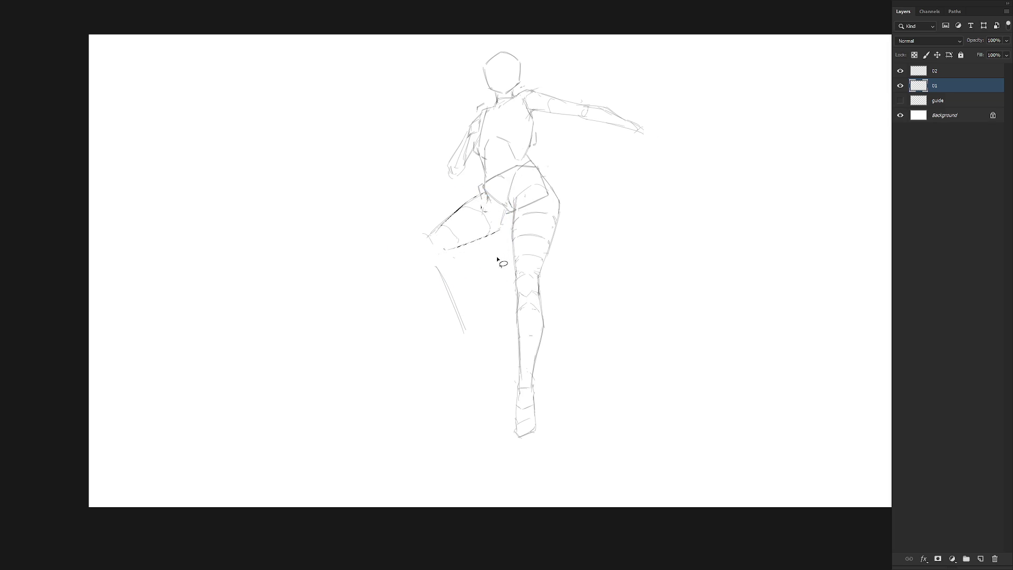
key("ctrl+d")
Step: Erase the old upper thigh line and the lone stroke below the knee
key("b")
key("e")
mouse_move(435, 233)
left_mouse_down()
mouse_move(483, 195)
mouse_move(424, 237)
left_mouse_up()
key("b")
key("e")
left_click_drag(452, 282, 454, 303)
key("b")
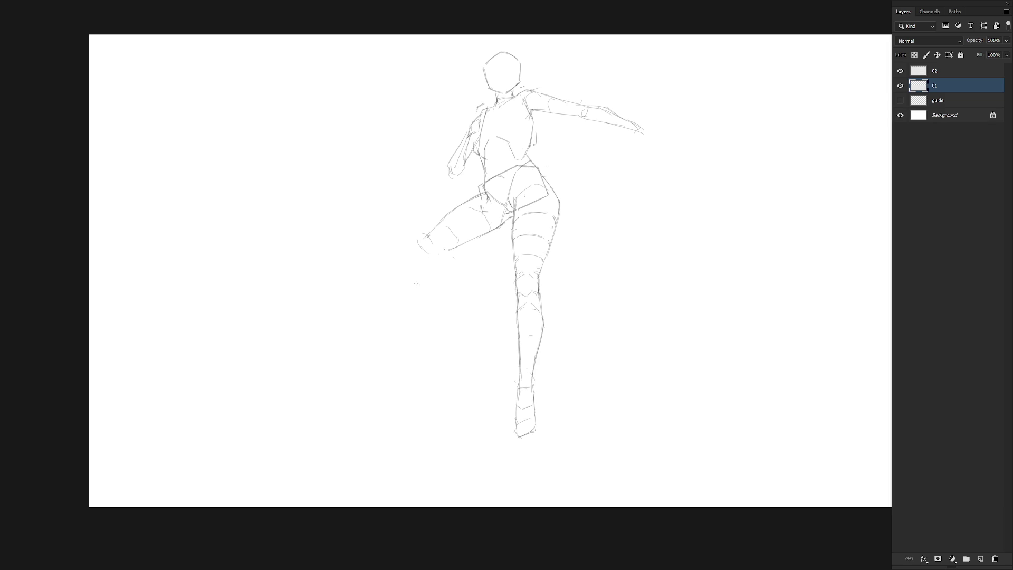
Step: Draw the shin's left and right edges hanging down from the knee
left_click_drag(421, 257, 463, 322)
left_click_drag(450, 259, 467, 315)
left_click_drag(421, 266, 460, 326)
key("ctrl+z")
left_click_drag(415, 252, 463, 322)
mouse_move(557, 231)
left_mouse_down()
mouse_move(548, 204)
mouse_move(521, 210)
mouse_move(510, 254)
mouse_move(595, 435)
left_mouse_up()
Step: Rotate the standing leg clockwise about a pivot at the hip
key("ctrl+t")
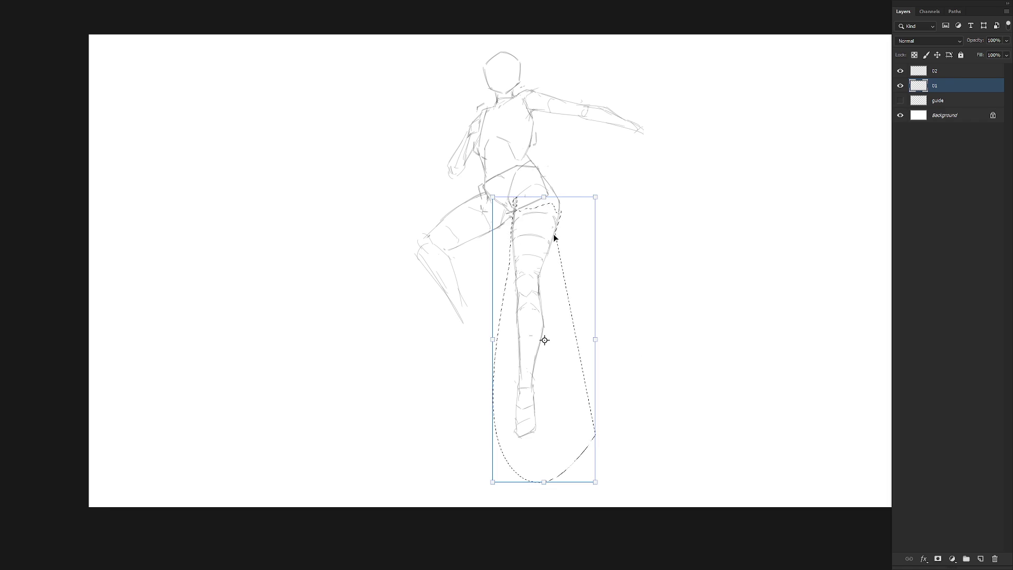
left_click_drag(544, 340, 526, 206)
left_click_drag(619, 485, 651, 467)
key("Return")
key("ctrl+d")
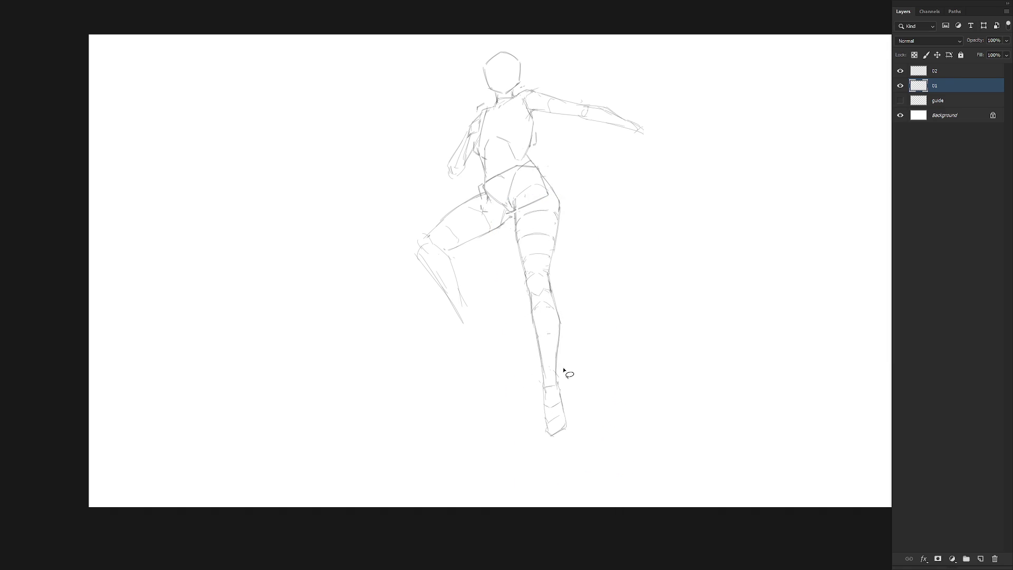
Step: Tilt the standing leg's foot about 8.4° around the ankle
mouse_move(559, 377)
left_mouse_down()
mouse_move(548, 401)
mouse_move(539, 379)
mouse_move(581, 389)
mouse_move(541, 380)
left_mouse_up()
key("ctrl+t")
left_click_drag(557, 416, 550, 386)
left_click_drag(597, 459, 588, 470)
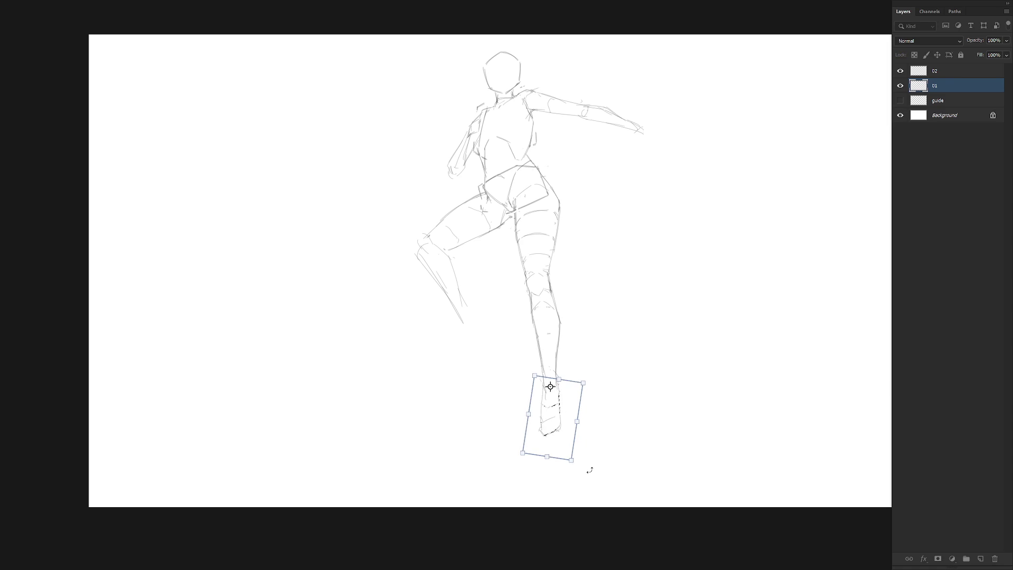
key("Return")
key("ctrl+d")
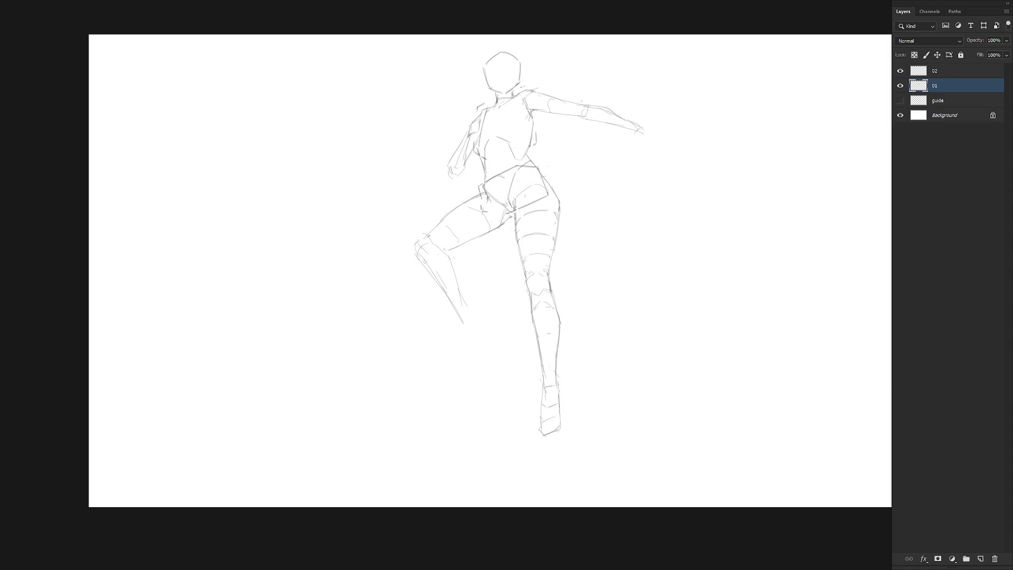
Step: Redraw the raised leg's knee, shin contours and foot
left_click_drag(437, 243, 429, 261)
left_click_drag(436, 226, 416, 249)
left_click_drag(420, 257, 452, 312)
left_click_drag(433, 273, 466, 319)
left_click_drag(428, 271, 464, 326)
left_click_drag(465, 326, 466, 352)
mouse_move(422, 238)
left_mouse_down()
mouse_move(414, 254)
mouse_move(448, 300)
left_mouse_up()
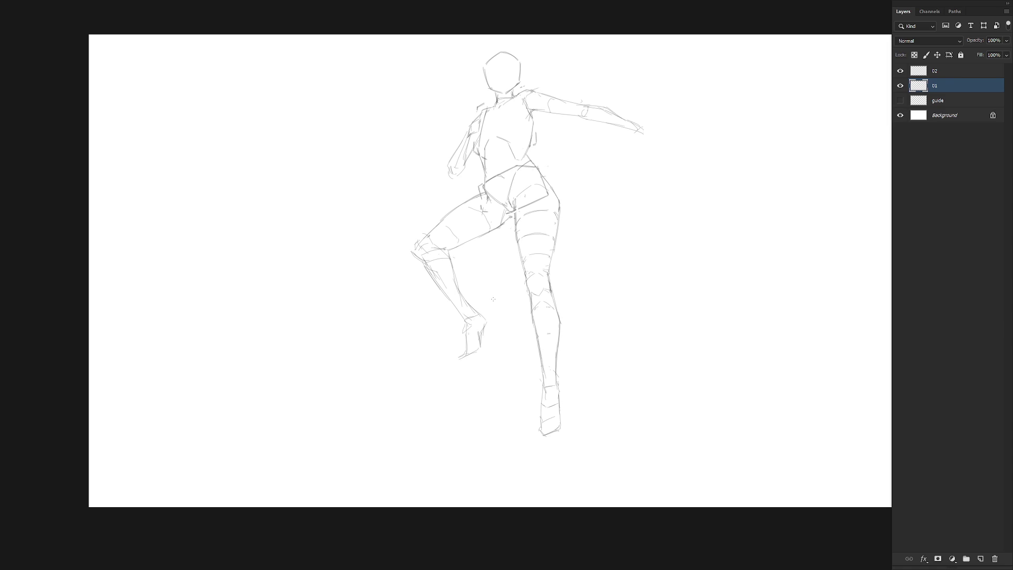
Step: Lengthen the raised shin by scaling it from the knee, then darken the knee and shin lines
left_click_drag(464, 354, 480, 348)
key("l")
mouse_move(465, 293)
left_mouse_down()
mouse_move(444, 251)
mouse_move(422, 272)
mouse_move(511, 331)
left_mouse_up()
key("ctrl+t")
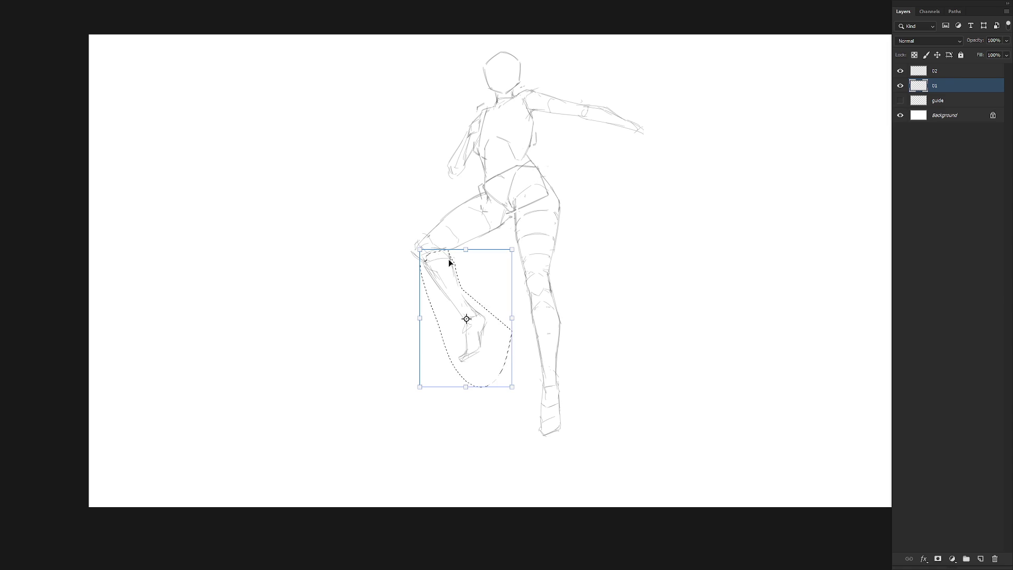
left_click(446, 249, "alt")
left_click_drag(512, 387, 521, 406)
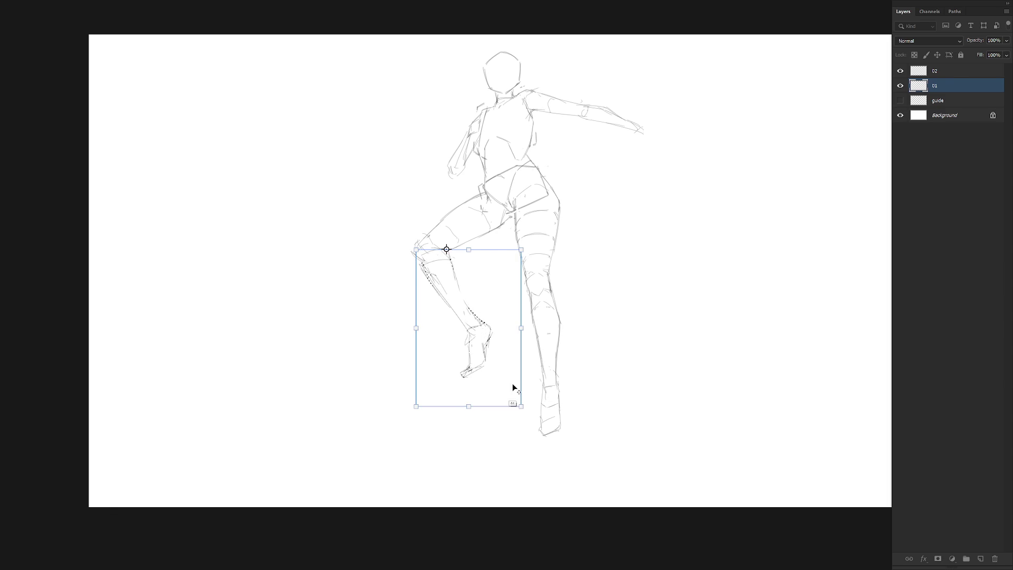
key("Return")
key("ctrl+d")
key("b")
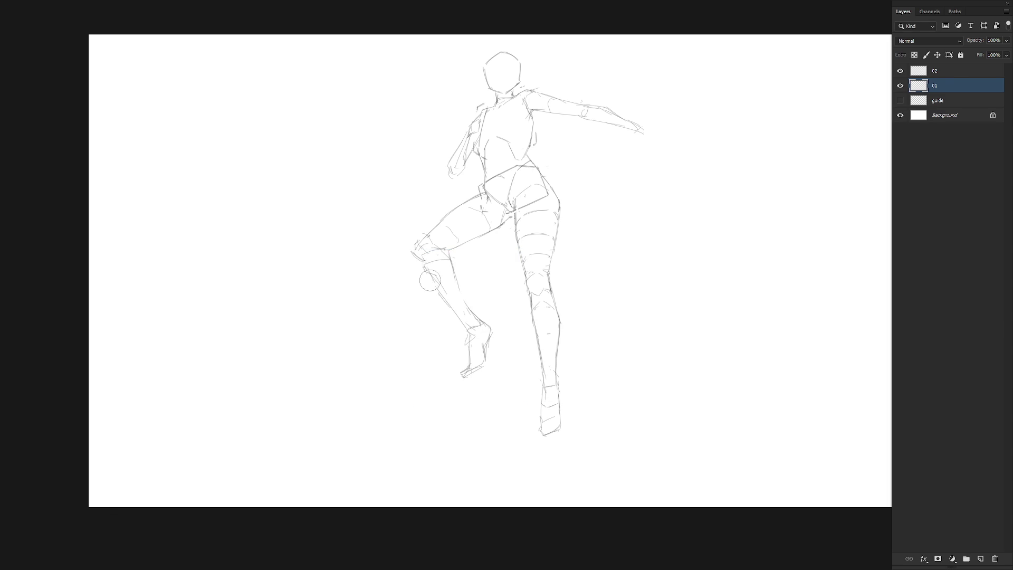
left_click_drag(421, 258, 467, 331)
left_click_drag(450, 268, 471, 314)
Step: Angle the raised foot more steeply through repeated rotations, about -16.7° and slightly further
mouse_move(489, 323)
left_mouse_down()
mouse_move(475, 330)
mouse_move(491, 390)
left_mouse_up()
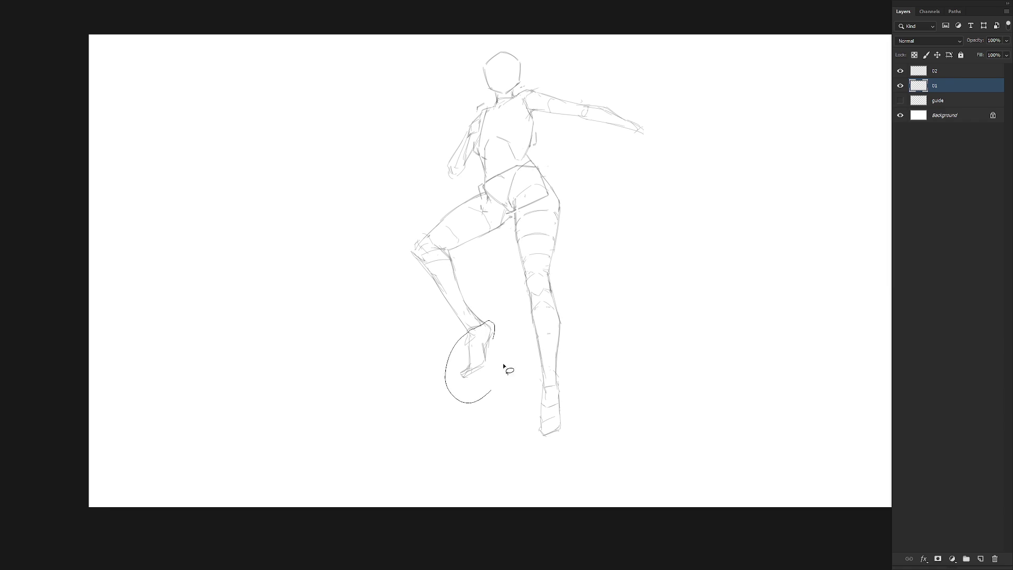
key("ctrl+t")
mouse_move(479, 335)
left_mouse_down()
mouse_move(478, 325)
mouse_move(495, 325)
mouse_move(479, 322)
mouse_move(471, 333)
mouse_move(486, 348)
mouse_move(477, 329)
mouse_move(485, 318)
mouse_move(515, 345)
mouse_move(456, 387)
mouse_move(483, 340)
mouse_move(471, 333)
left_mouse_up()
key("Return")
key("ctrl+t")
key("Return")
key("ctrl+t")
left_click_drag(494, 399, 510, 389)
key("Return")
key("ctrl+t")
left_click_drag(506, 402, 499, 407)
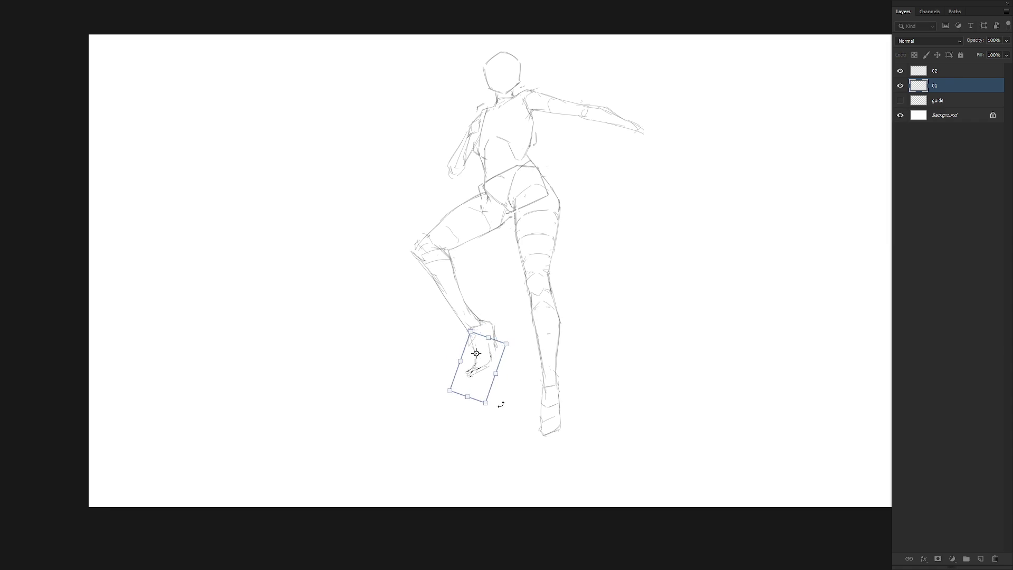
key("Return")
key("ctrl+d")
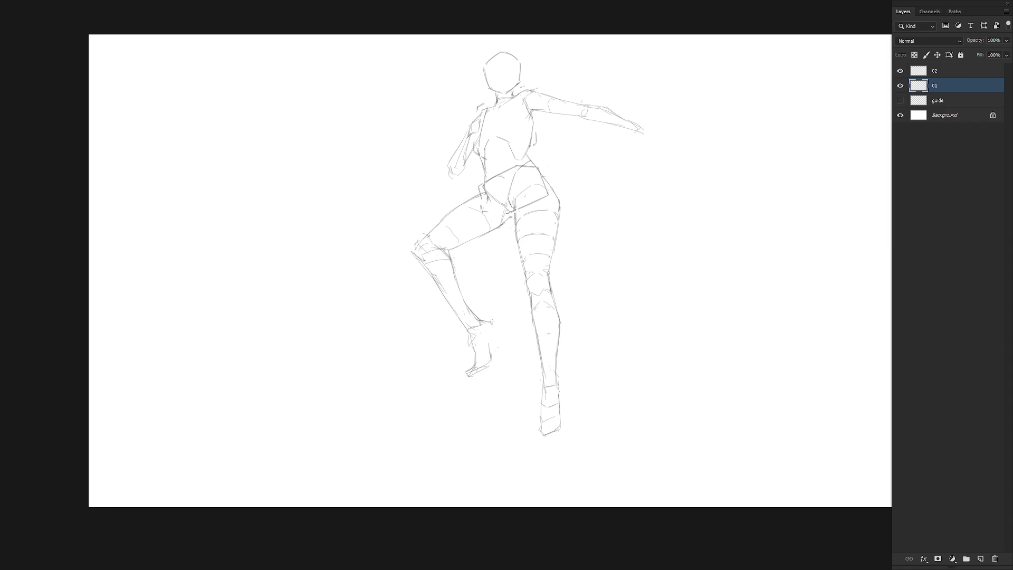
Step: Draw the raised foot's right side and lighten its sole lines
left_click_drag(495, 336, 490, 363)
mouse_move(476, 376)
left_mouse_down()
mouse_move(467, 374)
mouse_move(487, 368)
left_mouse_up()
mouse_move(505, 353)
left_mouse_down()
mouse_move(485, 281)
mouse_move(442, 248)
mouse_move(422, 266)
mouse_move(434, 391)
mouse_move(493, 405)
left_mouse_up()
Step: Swing the raised shin inward about the knee and rotate its foot around the ankle
key("ctrl+t")
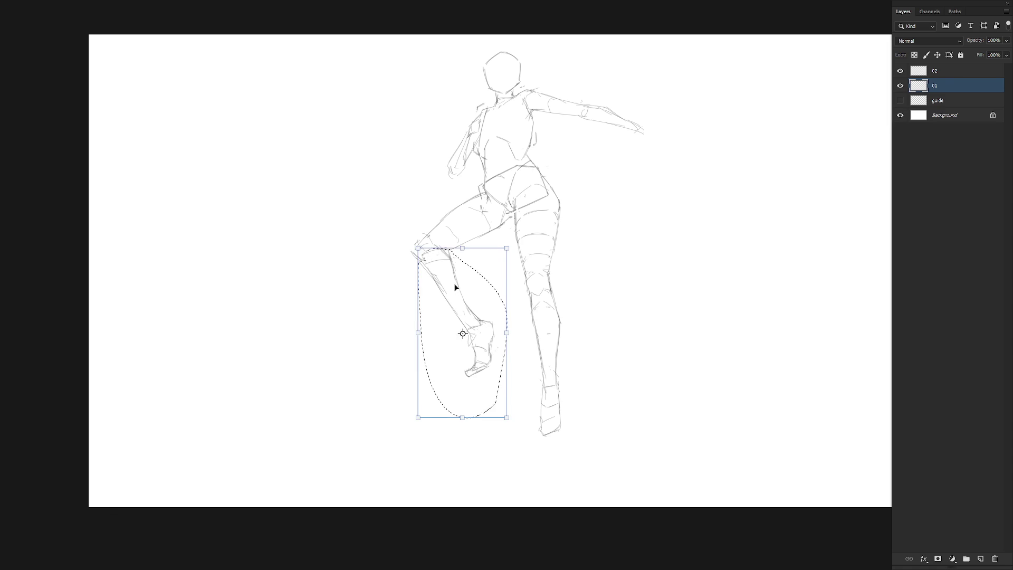
mouse_move(463, 334)
left_mouse_down()
mouse_move(421, 256)
mouse_move(430, 254)
left_mouse_up()
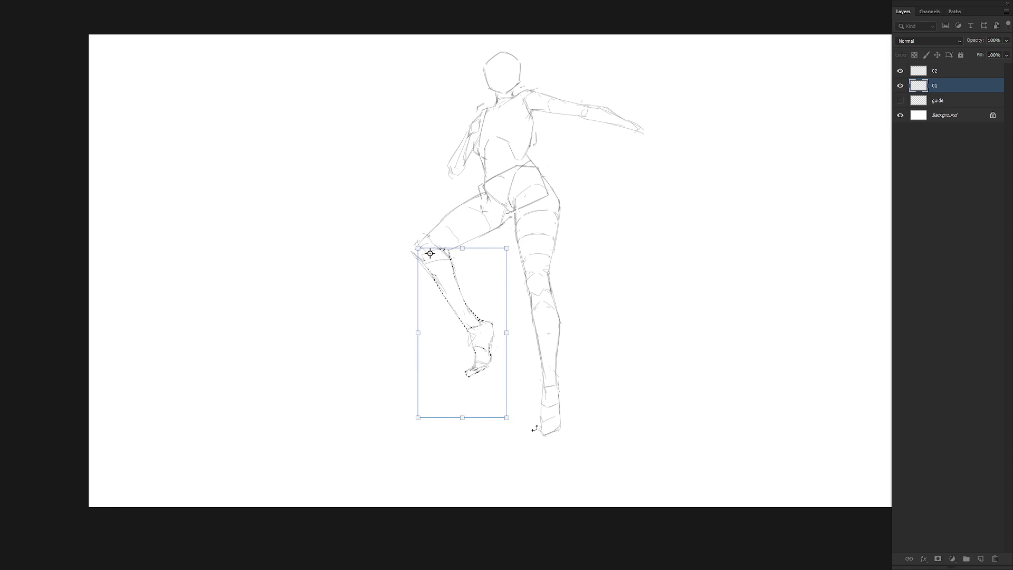
mouse_move(535, 428)
left_mouse_down()
mouse_move(552, 396)
mouse_move(547, 410)
left_mouse_up()
key("Return")
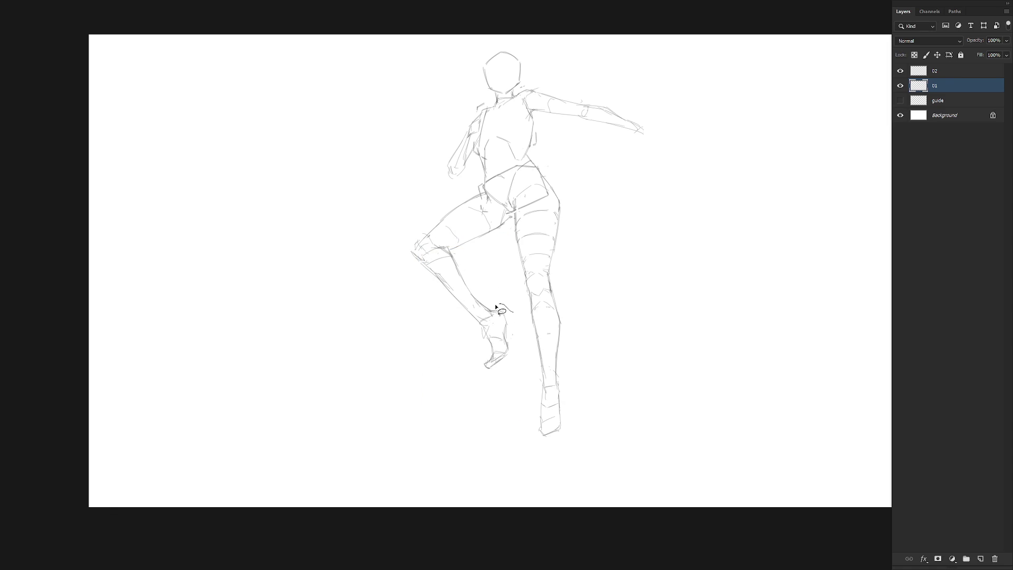
mouse_move(496, 307)
left_mouse_down()
mouse_move(472, 356)
mouse_move(520, 374)
mouse_move(486, 315)
left_mouse_up()
key("ctrl+t")
mouse_move(519, 419)
left_mouse_down()
mouse_move(530, 414)
mouse_move(517, 425)
left_mouse_up()
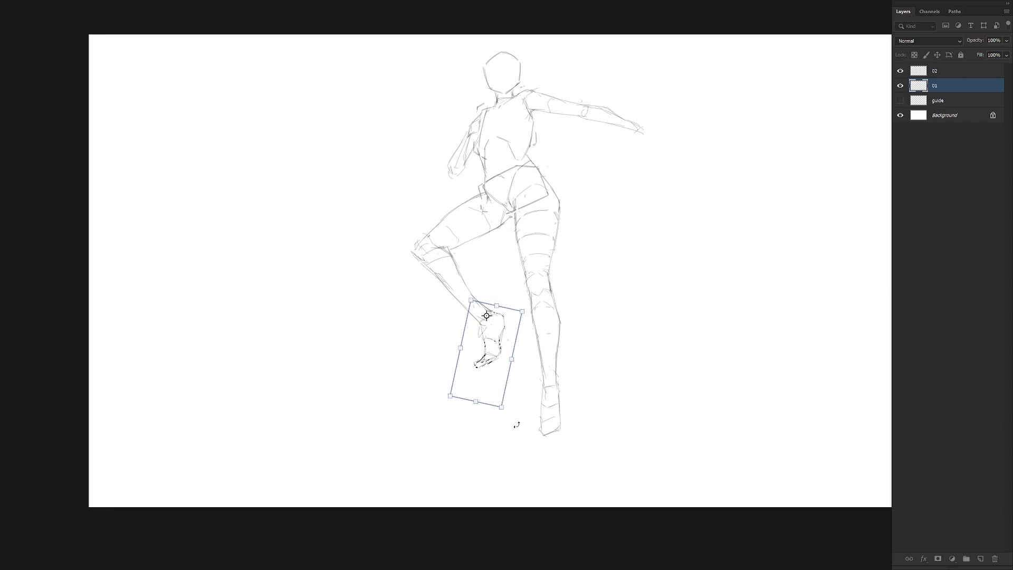
key("Return")
key("ctrl+d")
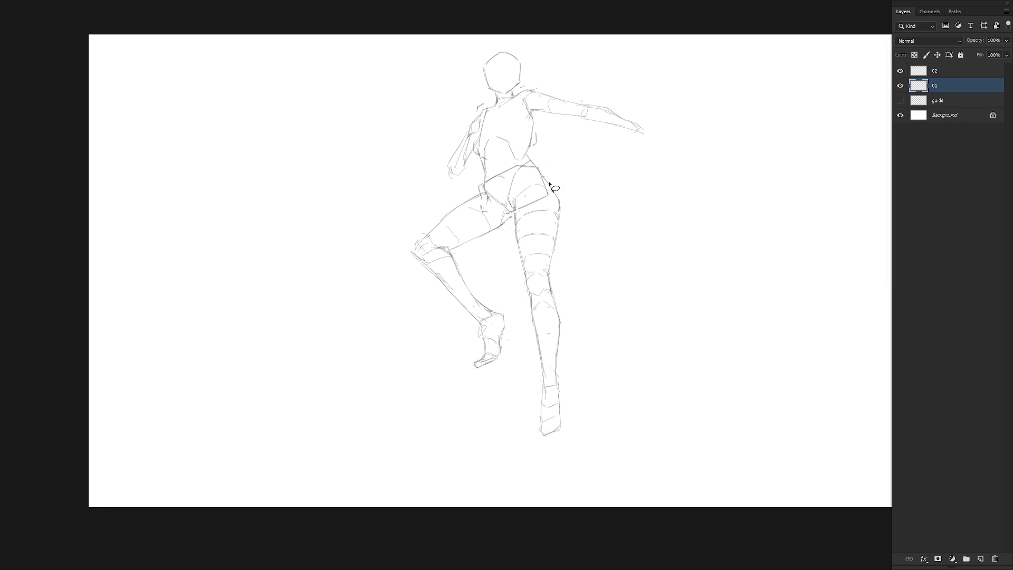
Step: Rotate the standing thigh about 12° counterclockwise from the hip
mouse_move(563, 215)
left_mouse_down()
mouse_move(562, 203)
mouse_move(519, 210)
mouse_move(513, 240)
mouse_move(525, 276)
mouse_move(566, 275)
mouse_move(565, 219)
mouse_move(534, 198)
left_mouse_up()
key("ctrl+t")
mouse_move(576, 284)
left_mouse_down()
mouse_move(593, 273)
mouse_move(552, 243)
mouse_move(549, 285)
mouse_move(519, 290)
mouse_move(581, 357)
mouse_move(559, 362)
mouse_move(567, 355)
mouse_move(560, 373)
left_mouse_up()
key("Return")
key("ctrl+d")
key("ctrl+t")
Step: Apply the standing lower leg's move and try a right hip curve, then undo it
key("Return")
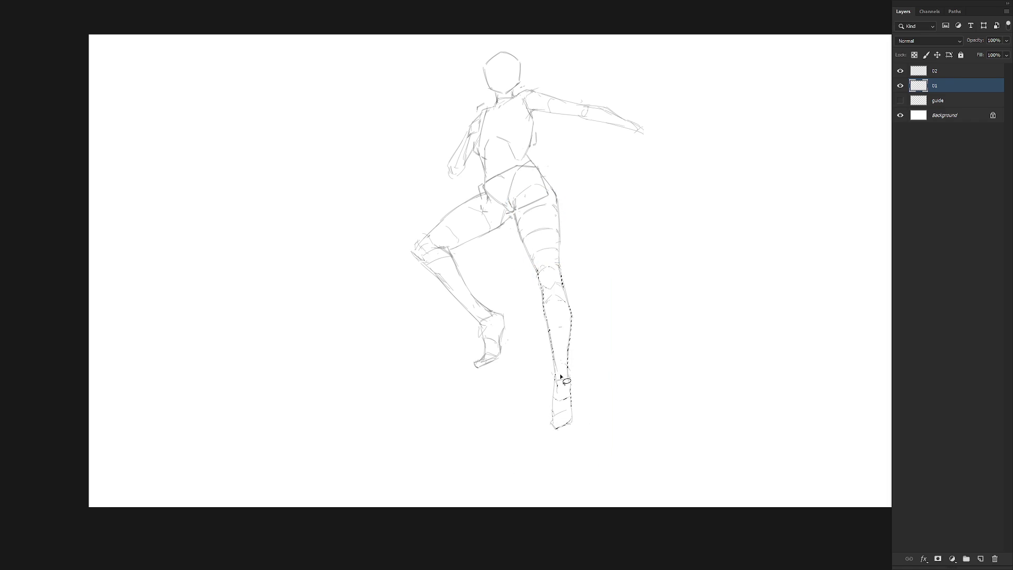
key("ctrl+d")
key("b")
mouse_move(532, 161)
left_mouse_down()
mouse_move(553, 182)
mouse_move(557, 216)
left_mouse_up()
key("ctrl+z")
Step: Redraw the left thigh's upper edge and curve, and the standing foot's sole
left_click_drag(452, 208, 414, 242)
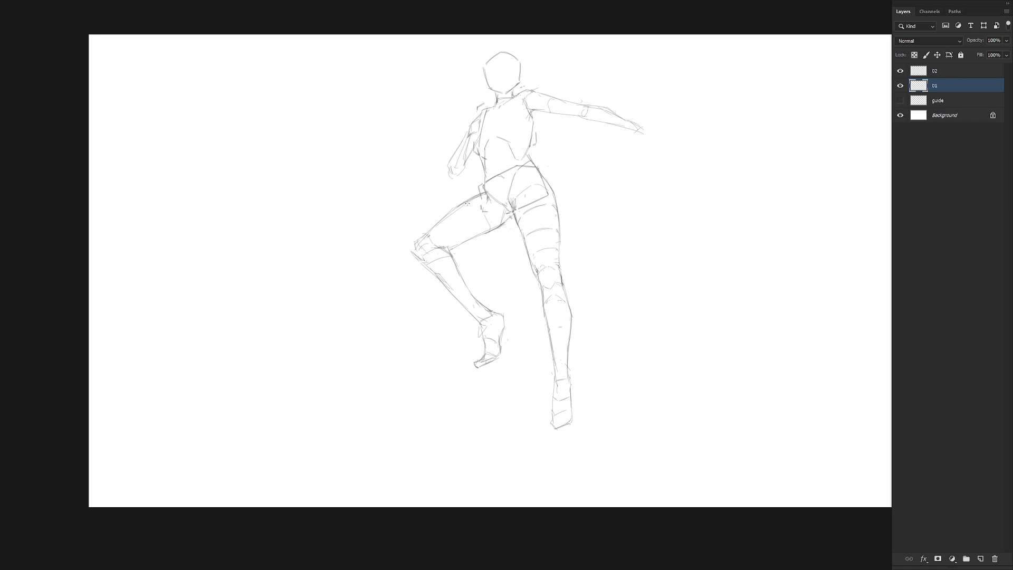
left_click_drag(443, 226, 452, 241)
left_click_drag(552, 422, 570, 420)
left_click_drag(547, 425, 572, 422)
Step: Redraw the right torso contour and right shoulder curve, undoing unwanted strokes
left_click_drag(534, 124, 517, 157)
left_click_drag(540, 112, 520, 160)
key("ctrl+z")
key("ctrl+z")
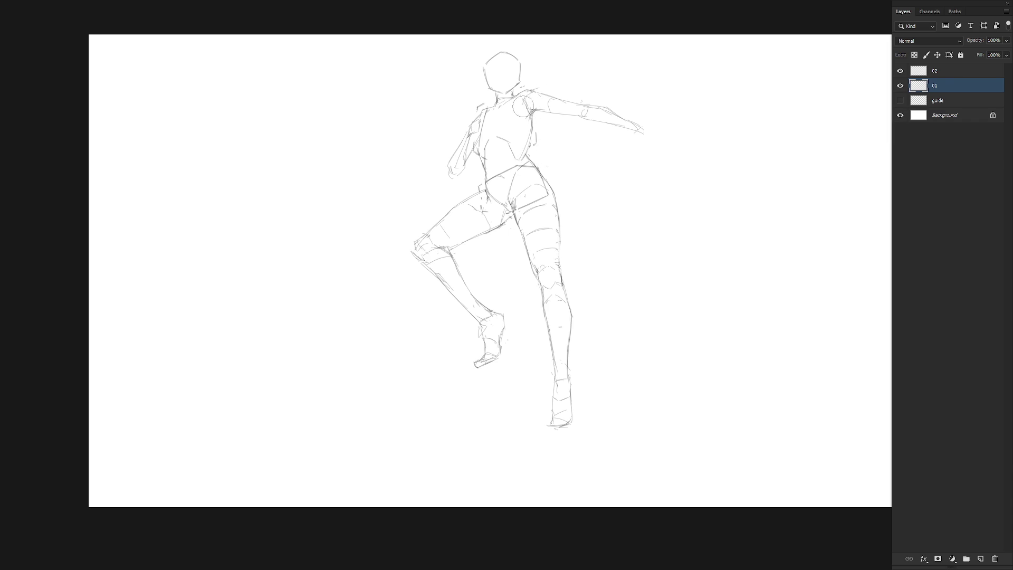
left_click_drag(533, 92, 519, 105)
key("ctrl+z")
key("ctrl+z")
left_click_drag(518, 104, 532, 94)
scroll(617, 314, "down", 1)
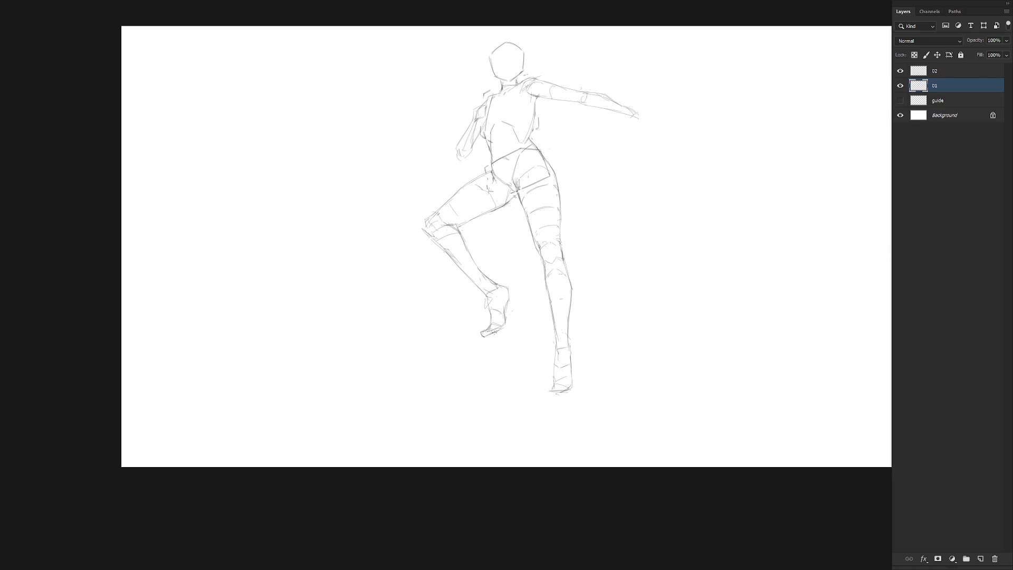
Step: Draw a slanted ground line under the raised foot and another under the standing foot
mouse_move(544, 320)
left_mouse_down()
mouse_move(488, 335)
mouse_move(638, 295)
left_mouse_up()
key("ctrl+z")
left_click_drag(576, 312, 638, 295)
left_click_drag(572, 387, 644, 376)
left_click_drag(550, 389, 511, 394)
mouse_move(581, 383)
left_mouse_down()
mouse_move(651, 376)
mouse_move(616, 380)
left_mouse_up()
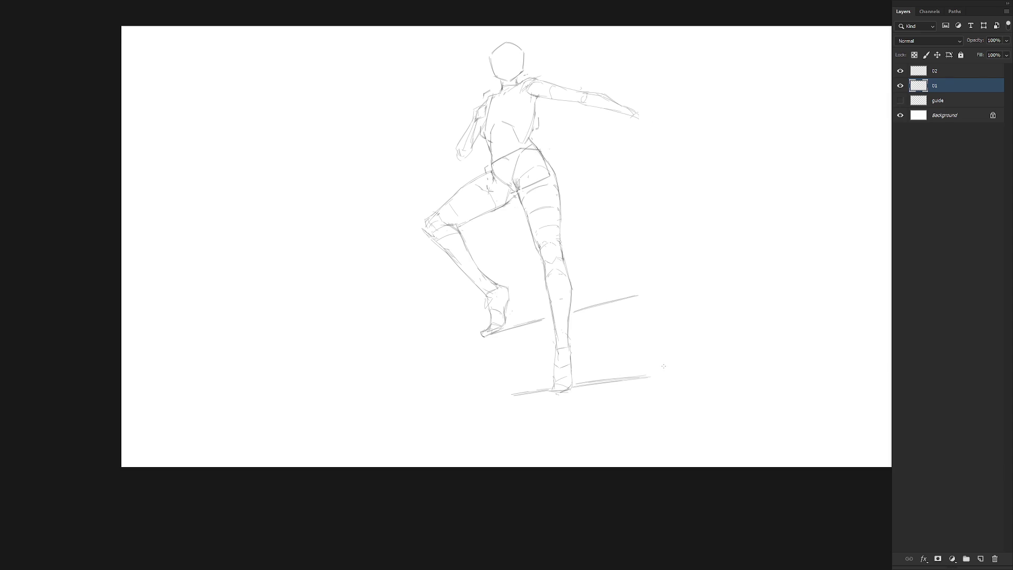
Step: Select the standing lower leg and stretch it downward to meet the lower ground line
mouse_move(567, 264)
left_mouse_down()
mouse_move(554, 254)
mouse_move(542, 262)
mouse_move(545, 385)
mouse_move(565, 391)
mouse_move(570, 267)
left_mouse_up()
key("ctrl+t")
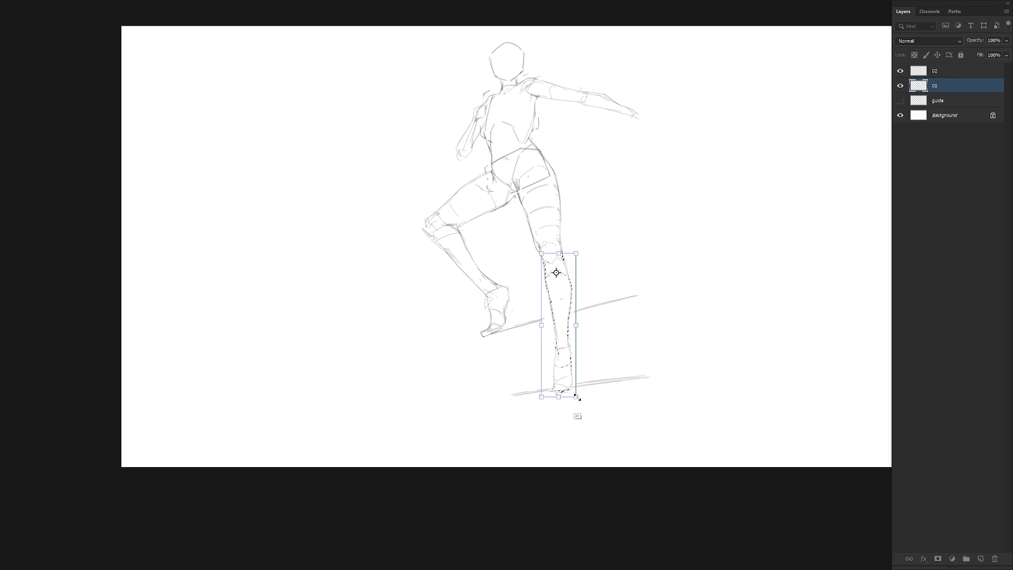
left_click_drag(575, 396, 578, 408)
key("Return")
key("ctrl+d")
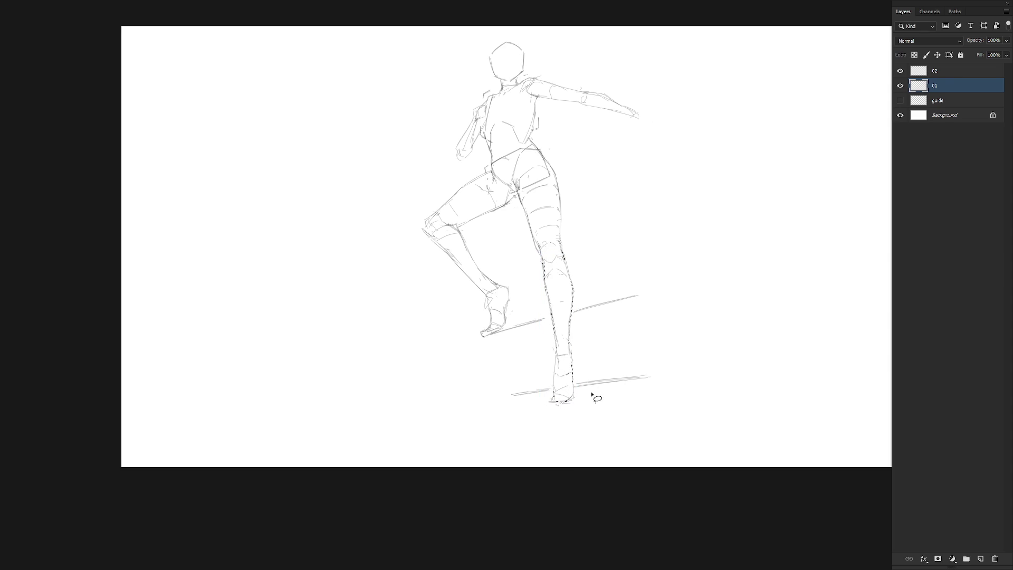
Step: Move the lower ground line and tilt it slightly around a pivot near the standing foot
mouse_move(576, 386)
left_mouse_down()
mouse_move(678, 356)
mouse_move(549, 402)
mouse_move(602, 398)
left_mouse_up()
key("ctrl+t")
left_click(565, 397, "alt")
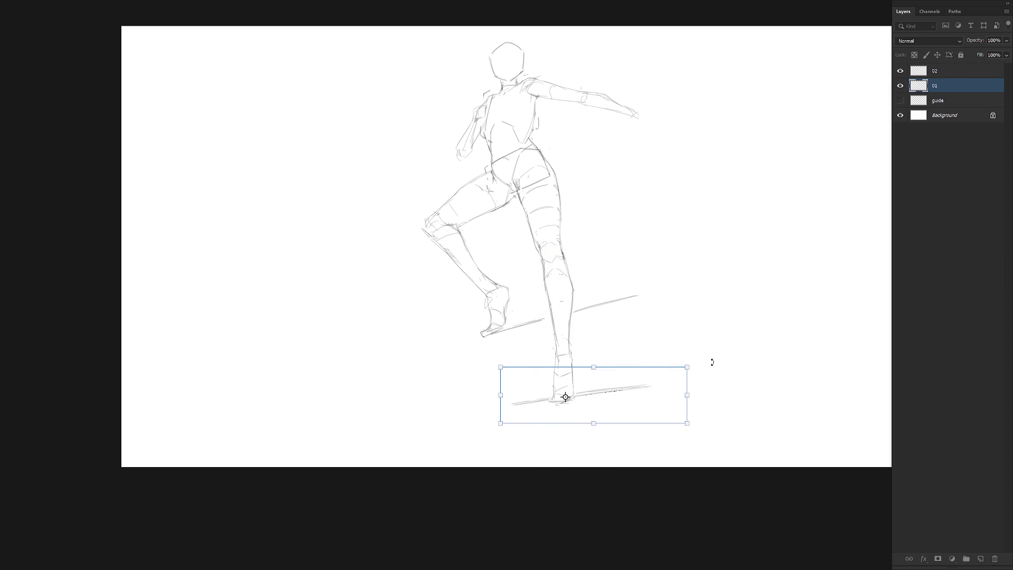
left_click_drag(710, 355, 715, 361)
key("Return")
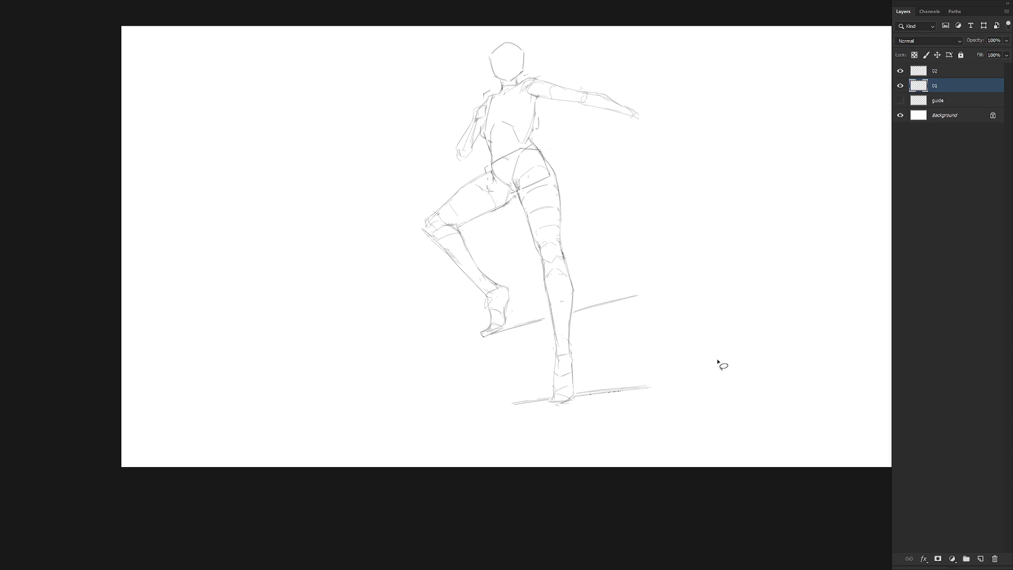
Step: Extend both the lower and upper ground lines further to the left
key("b")
left_click_drag(502, 404, 443, 410)
key("ctrl+z")
left_click_drag(510, 404, 442, 417)
left_click_drag(480, 334, 439, 347)
mouse_move(606, 387)
left_mouse_down()
mouse_move(633, 369)
mouse_move(606, 385)
mouse_move(637, 378)
left_mouse_up()
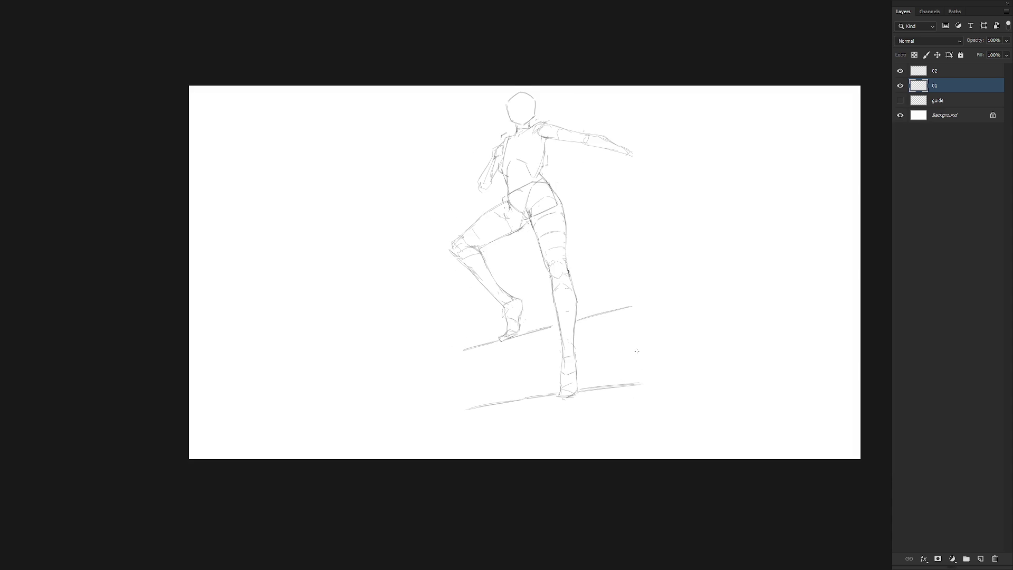
Step: With layer 02 active, set Canvas Size height to 4000 px, anchored top-centre
left_click(953, 73)
left_click_drag(632, 260, 616, 226)
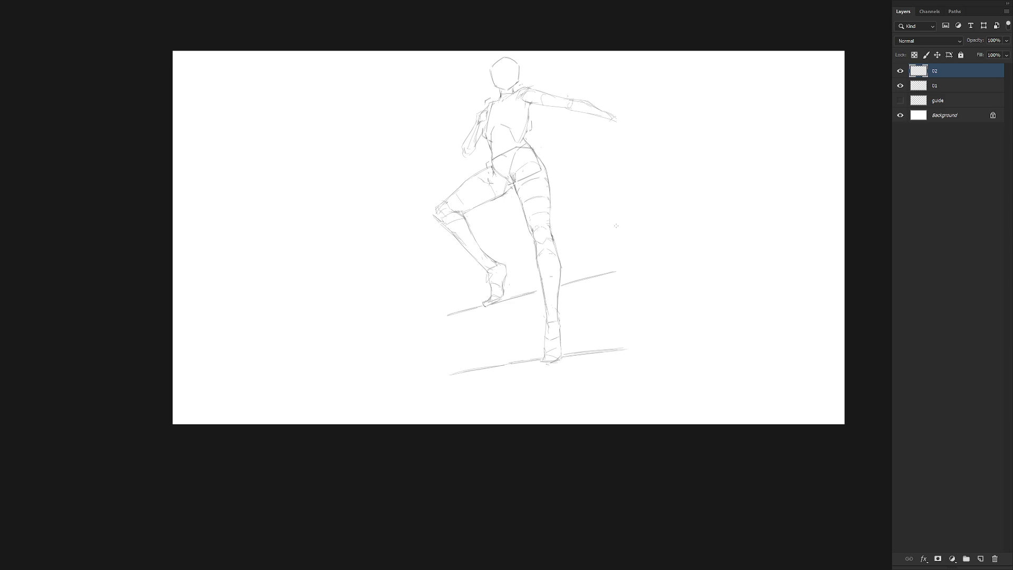
key("f")
left_click(69, 7)
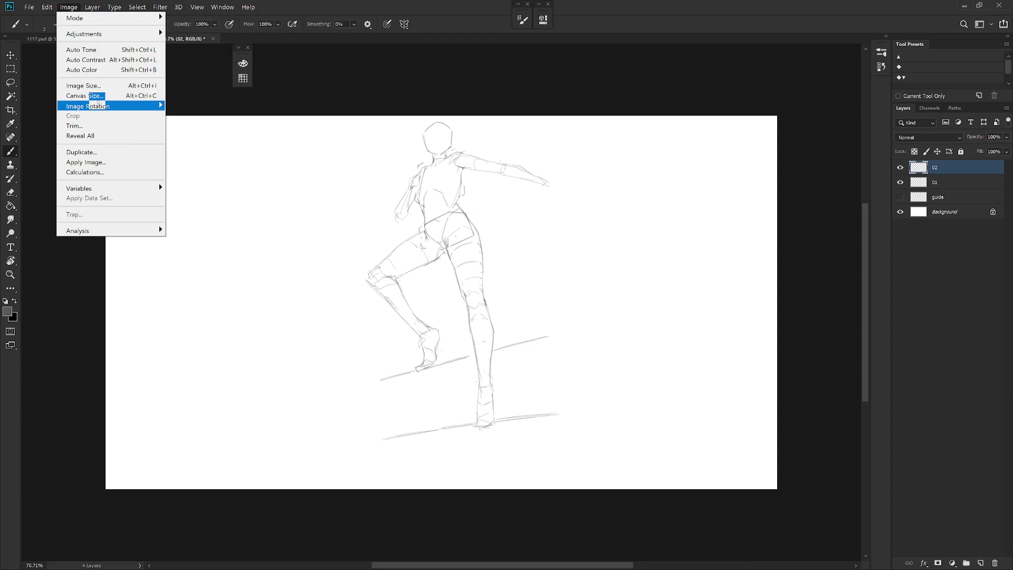
left_click(97, 96)
left_click(495, 234)
key("Tab")
type("400")
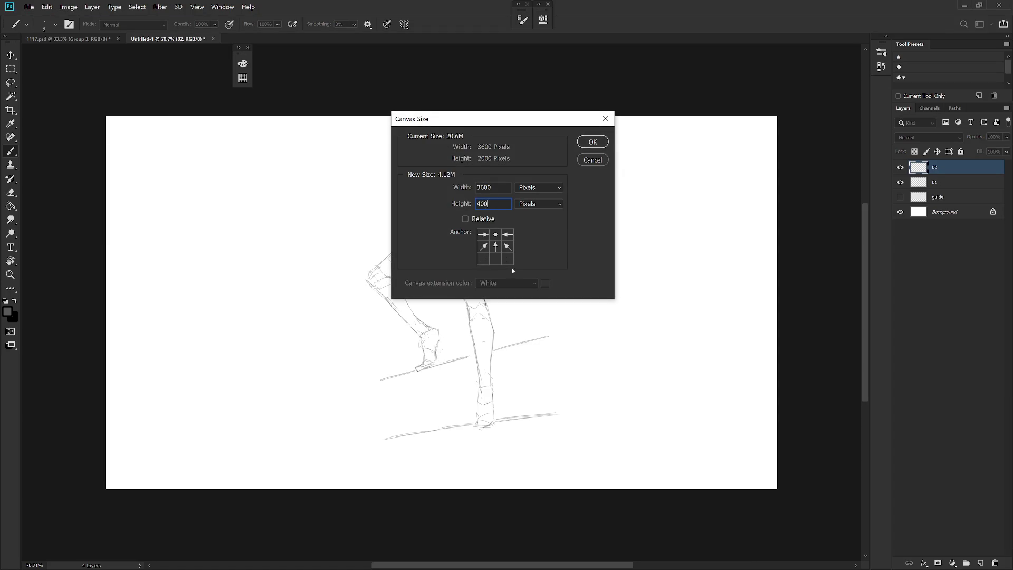
type("0")
key("Return")
Step: Draw the box's left vertical edge and a flatter top edge in the new lower area
key("f")
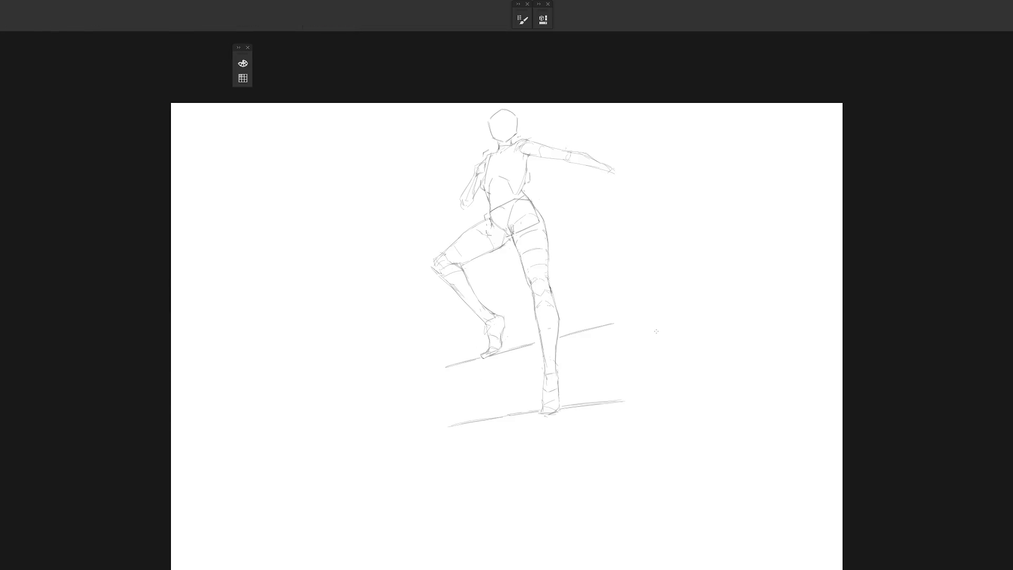
mouse_move(619, 411)
left_mouse_down()
mouse_move(577, 317)
mouse_move(561, 381)
left_mouse_up()
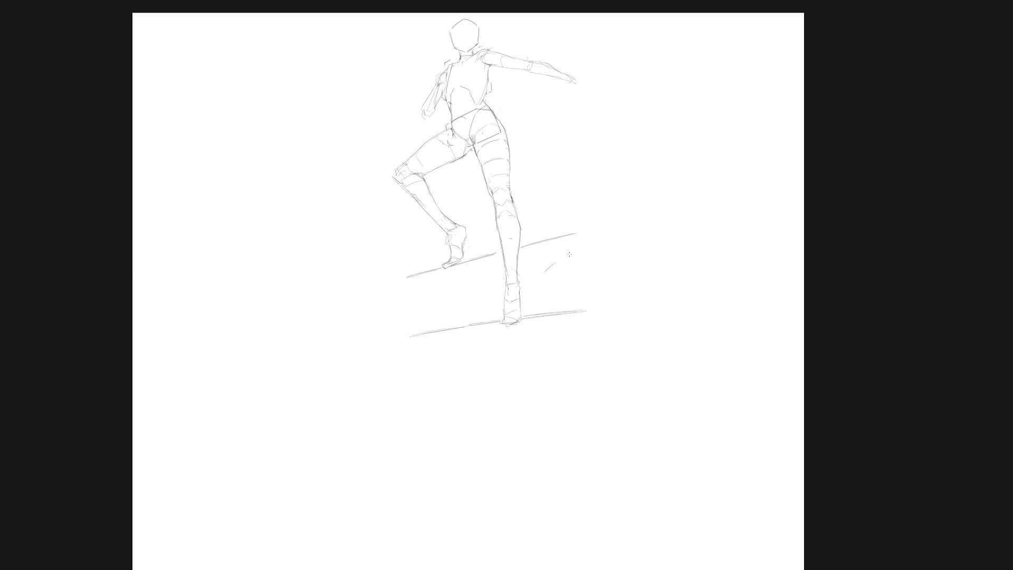
left_click_drag(543, 287, 547, 307)
left_click_drag(556, 258, 607, 271)
key("ctrl+z")
mouse_move(551, 258)
left_mouse_down()
mouse_move(589, 262)
mouse_move(611, 297)
left_mouse_up()
Step: Erase the stray strokes at the box's top-left corner
key("e")
mouse_move(545, 265)
left_mouse_down()
mouse_move(600, 266)
mouse_move(549, 248)
mouse_move(588, 294)
mouse_move(554, 314)
left_mouse_up()
key("e")
key("ctrl+z")
key("ctrl+z")
Step: Lasso the box sketch and enlarge it with a free transform
key("l")
key("ctrl+t")
left_click_drag(636, 241, 649, 233)
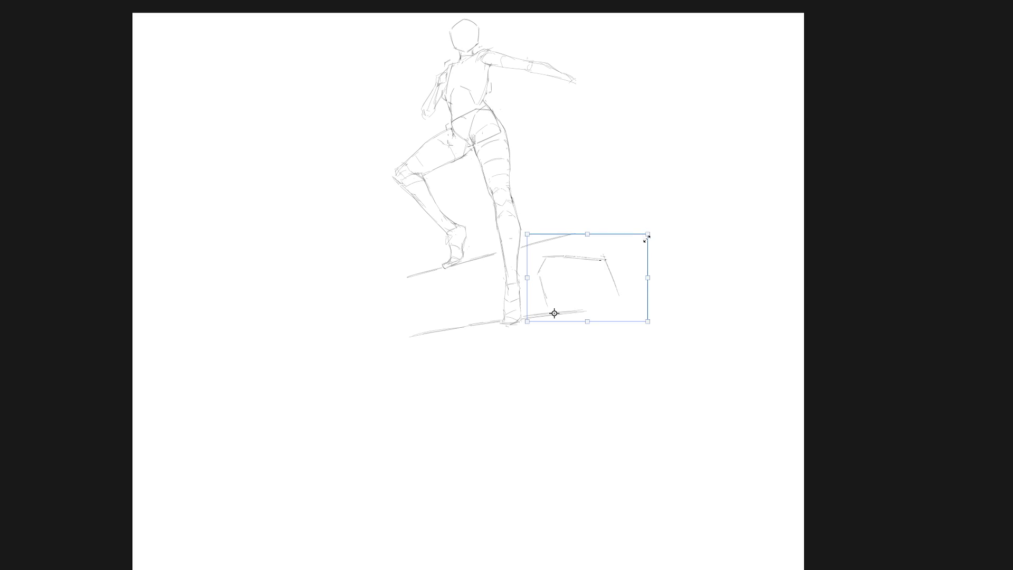
key("Return")
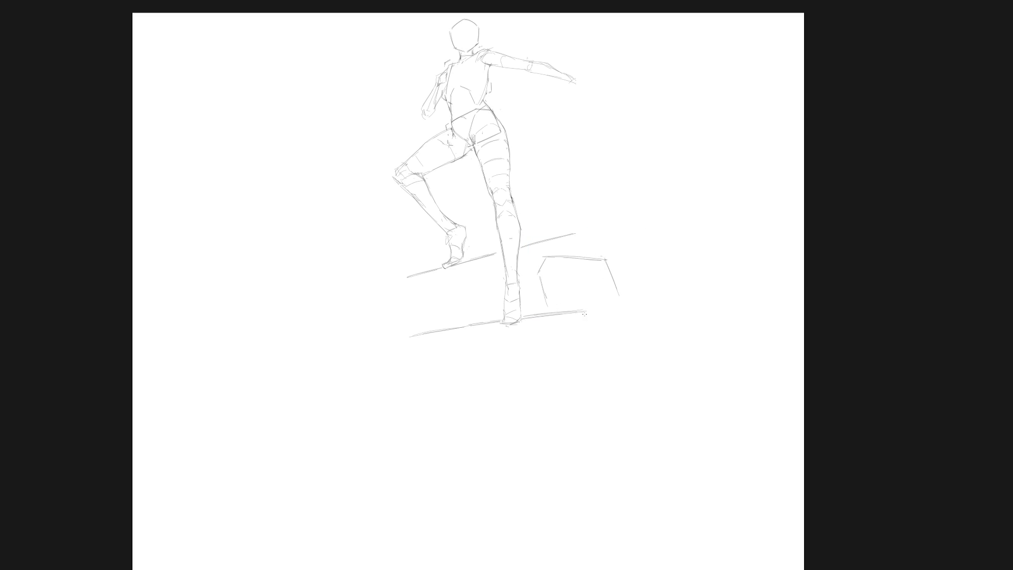
Step: Toggle between layers 01 and 02, then retry the box's top edge line on layer 02
mouse_move(1008, 106)
left_click(942, 102)
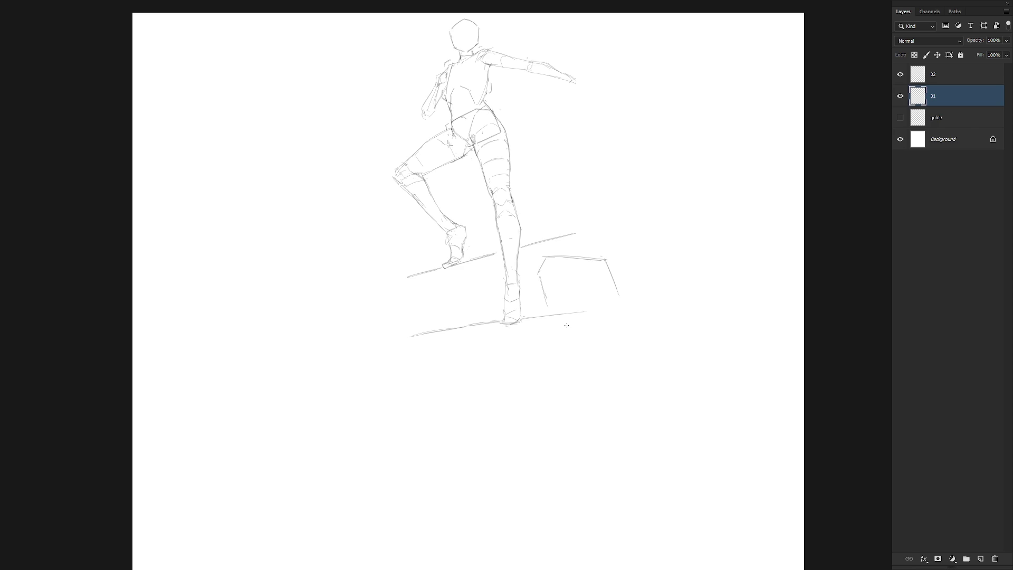
left_click(957, 77)
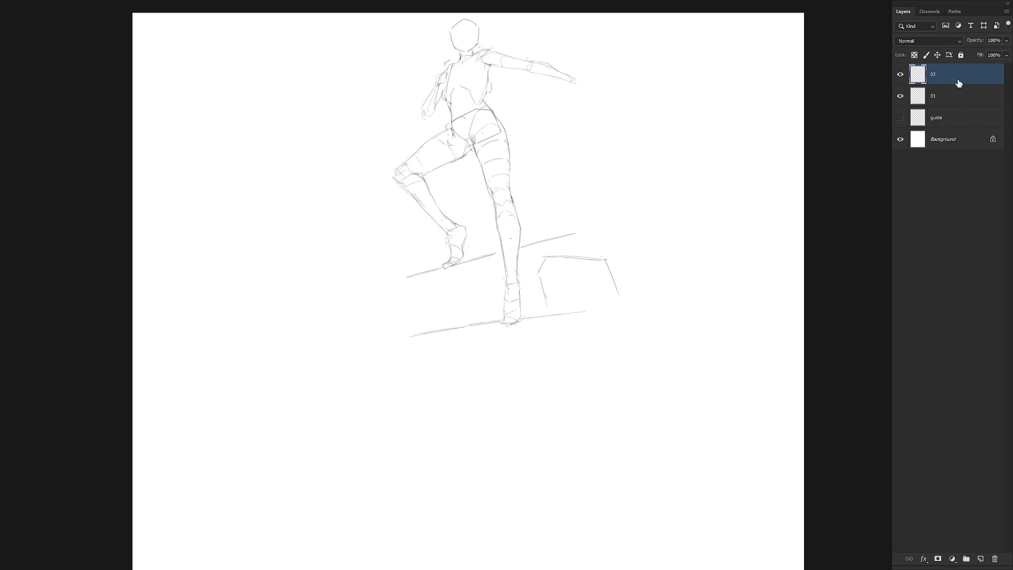
left_click(956, 100)
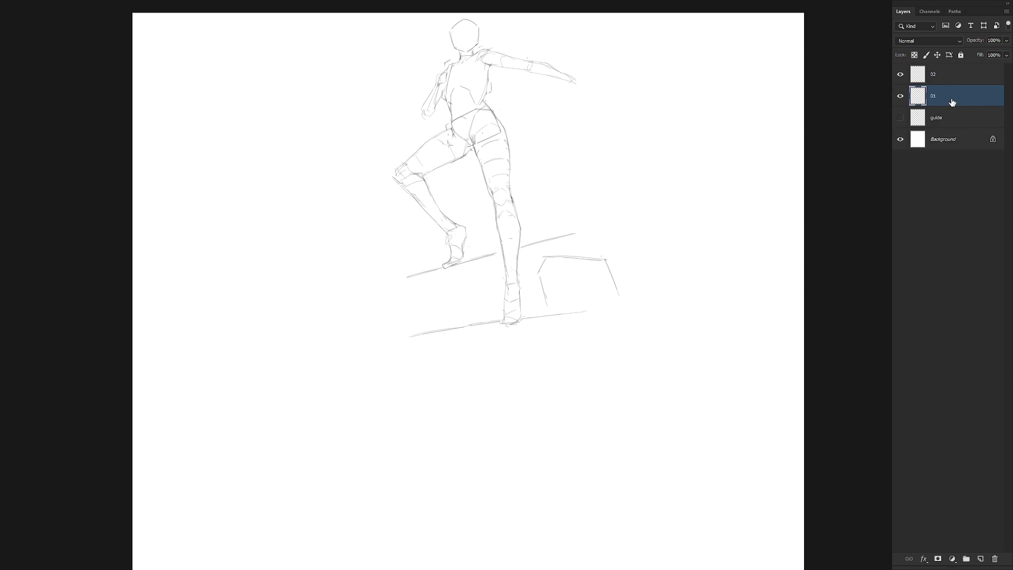
left_click(956, 81)
mouse_move(561, 255)
left_mouse_down()
mouse_move(577, 256)
mouse_move(552, 265)
mouse_move(605, 259)
mouse_move(539, 277)
mouse_move(540, 269)
left_mouse_up()
key("ctrl+z")
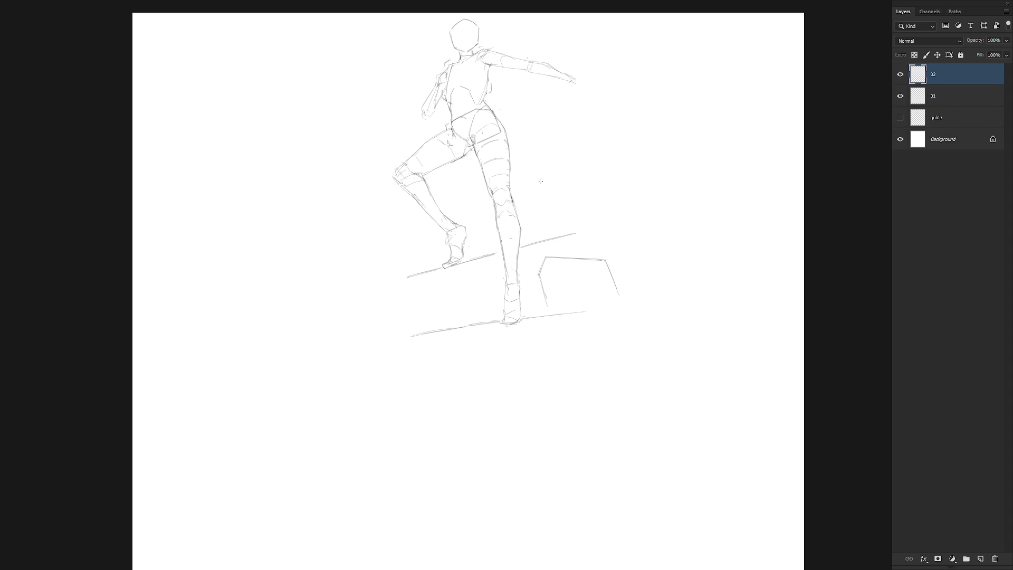
Step: Erase the stray arc above the box and redraw the box's top edge
mouse_move(537, 183)
left_mouse_down()
mouse_move(549, 176)
mouse_move(586, 195)
left_mouse_up()
left_click_drag(536, 245, 537, 267)
key("ctrl+z")
key("e")
mouse_move(538, 181)
left_mouse_down()
mouse_move(553, 174)
mouse_move(591, 195)
left_mouse_up()
left_click_drag(543, 247, 603, 246)
mouse_move(540, 247)
left_mouse_down()
mouse_move(588, 248)
mouse_move(606, 263)
mouse_move(600, 242)
mouse_move(573, 249)
mouse_move(592, 248)
left_mouse_up()
key("ctrl+z")
Step: Draw the tall block's left and right vertical edges
left_click_drag(531, 204, 534, 247)
key("ctrl+z")
mouse_move(535, 189)
left_mouse_down()
mouse_move(534, 248)
mouse_move(534, 223)
left_mouse_up()
key("ctrl+z")
key("ctrl+z")
left_click_drag(535, 188, 536, 246)
mouse_move(543, 179)
left_mouse_down()
mouse_move(534, 193)
mouse_move(595, 185)
mouse_move(599, 244)
left_mouse_up()
key("ctrl+z")
left_click_drag(594, 187, 600, 244)
Step: Sketch a small rounded head shape sitting above the block
mouse_move(557, 138)
left_mouse_down()
mouse_move(549, 145)
mouse_move(578, 152)
left_mouse_up()
key("ctrl+z")
left_click_drag(579, 165, 570, 180)
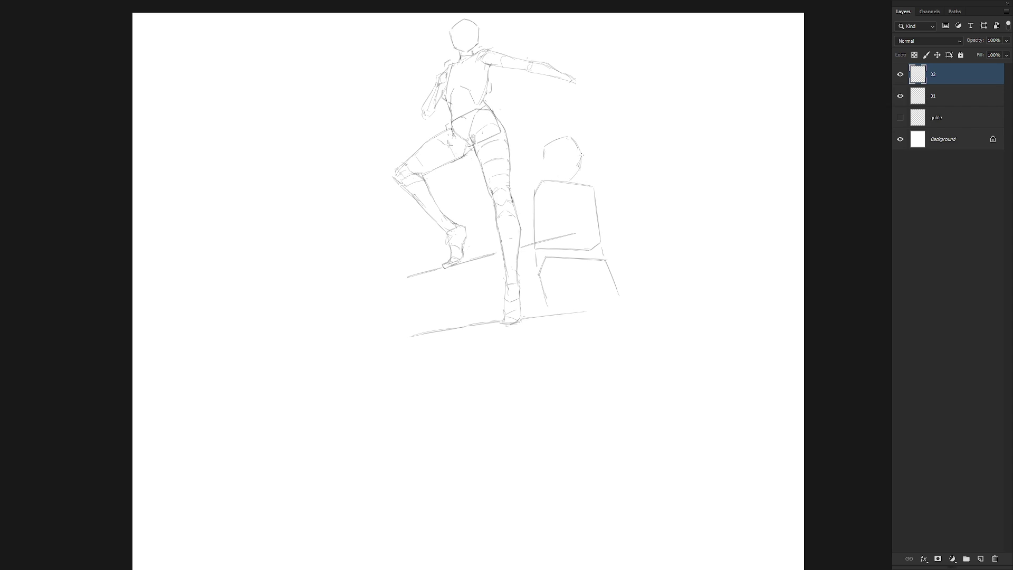
left_click_drag(581, 155, 569, 181)
left_click_drag(538, 166, 559, 178)
Step: Lasso the small head shape and move it slightly upward
key("l")
mouse_move(577, 178)
left_mouse_down()
mouse_move(530, 161)
mouse_move(558, 181)
mouse_move(574, 179)
mouse_move(577, 165)
left_mouse_up()
key("ctrl+t")
key("Return")
key("ctrl+d")
Step: Add a vertical facet line to the small head so it reads as a cube
key("b")
mouse_move(549, 151)
left_mouse_down()
mouse_move(576, 127)
mouse_move(549, 158)
left_mouse_up()
key("ctrl+z")
key("ctrl+z")
key("ctrl+z")
left_click_drag(566, 142, 566, 156)
key("Up")
key("Up")
key("Up")
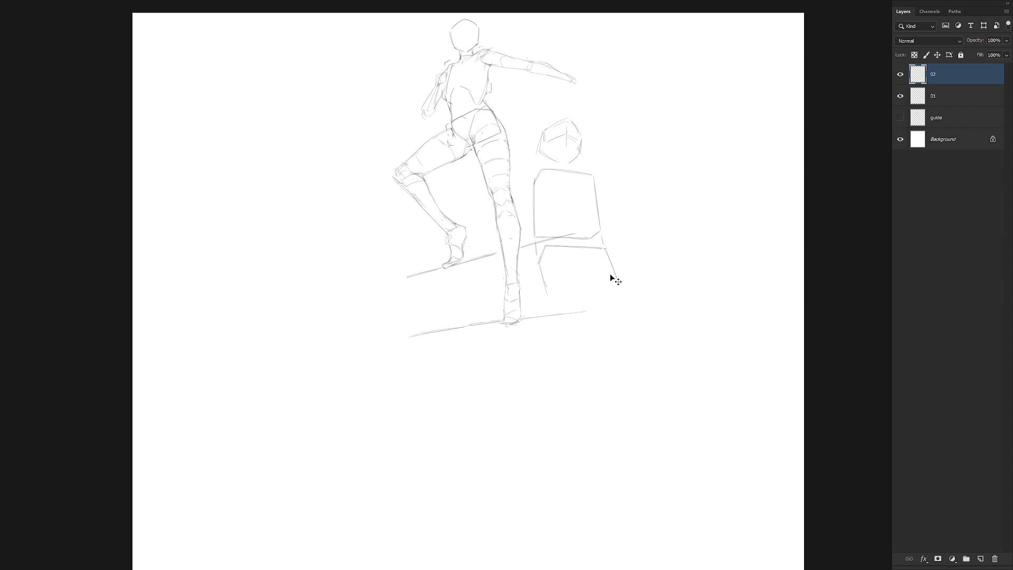
key("shift+Down")
key("shift+Down")
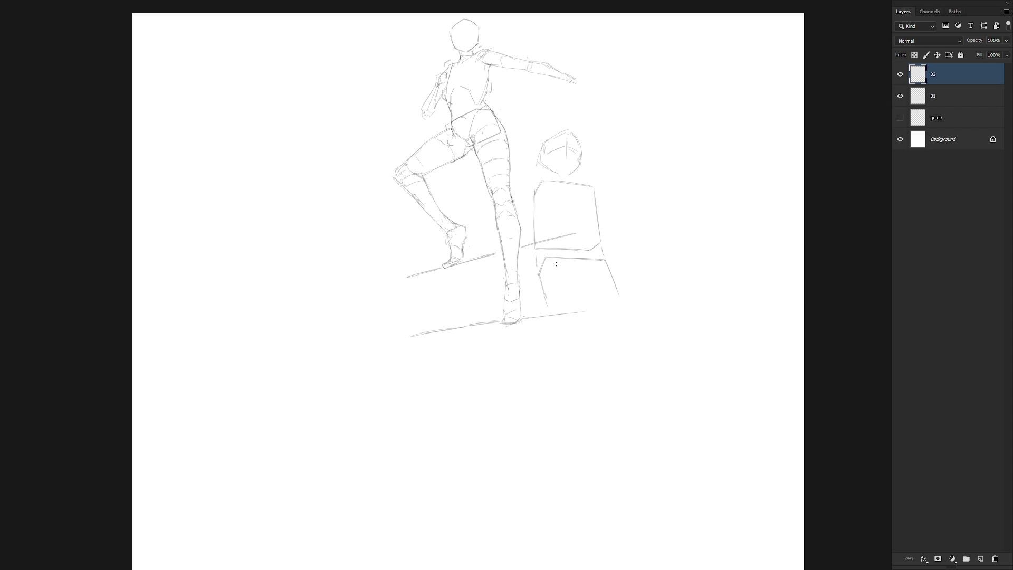
Step: Draw the bottom edge of the lower block
left_click_drag(559, 265, 581, 297)
key("ctrl+z")
left_click_drag(547, 311, 601, 309)
key("ctrl+z")
key("ctrl+z")
key("ctrl+z")
Step: On layer 02, try a curved contour stroke across the inside of the lower box
left_click(958, 98)
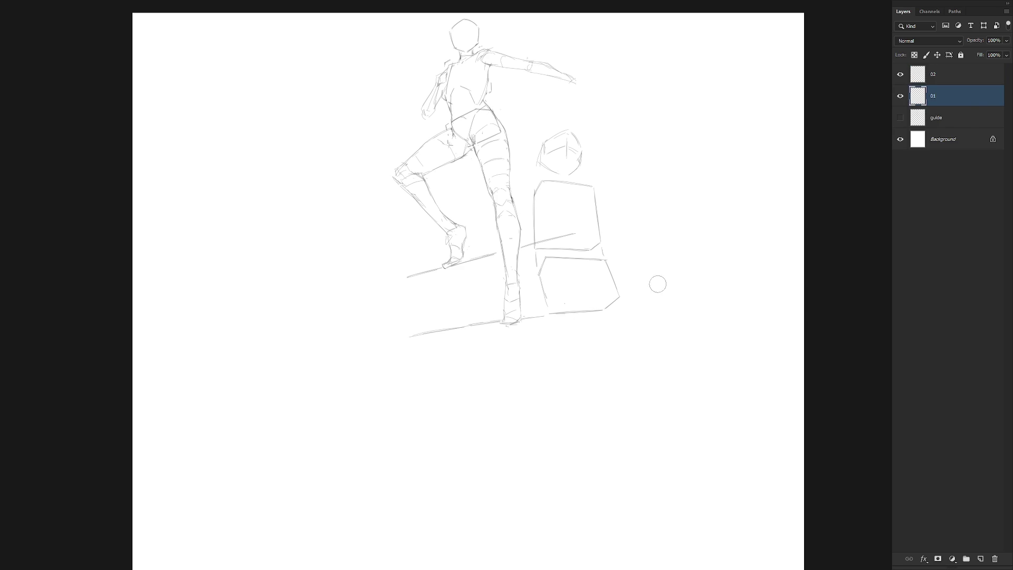
left_click(955, 78)
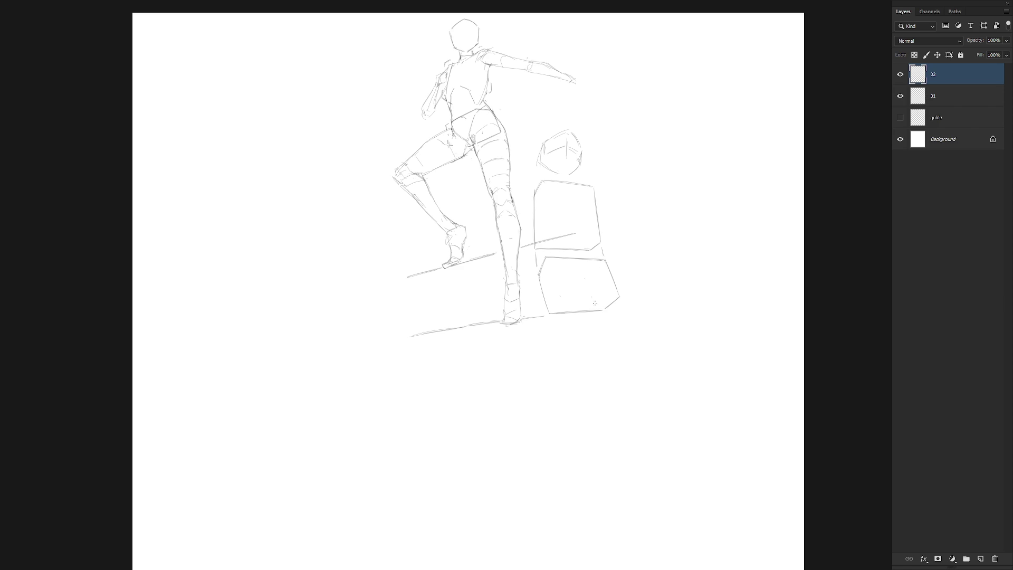
left_click_drag(585, 268, 583, 269)
key("ctrl+z")
left_click_drag(554, 268, 588, 297)
key("ctrl+z")
Step: Draw curved strokes along the lower box's right side, top-right corner and left edge
key("v")
left_click_drag(602, 264, 597, 296)
left_click_drag(536, 270, 570, 270)
key("ctrl+z")
left_click_drag(594, 263, 602, 273)
left_click_drag(537, 268, 535, 289)
key("ctrl+z")
left_click_drag(539, 278, 537, 292)
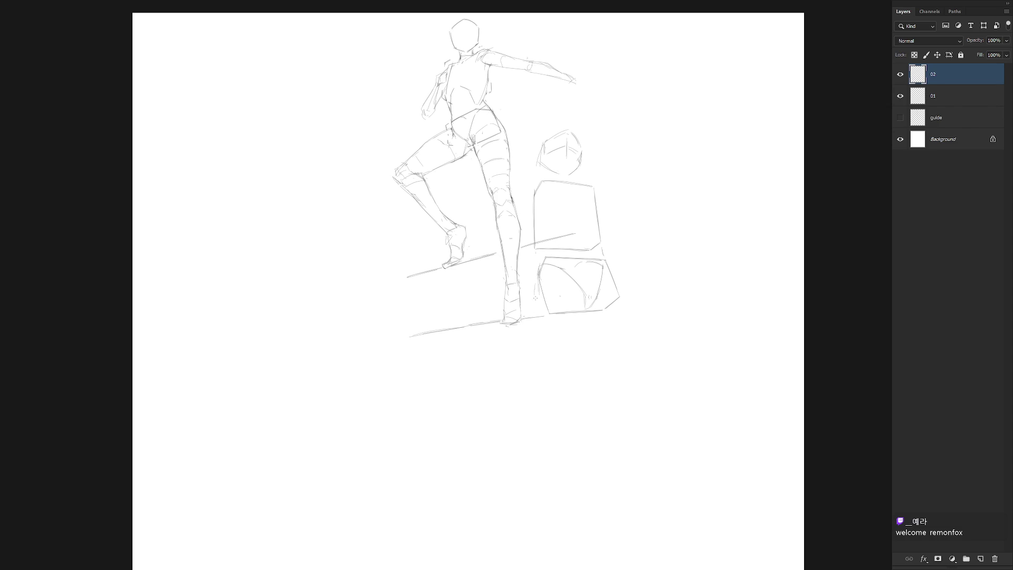
Step: Stroke the box's left edge, nudge the boxes up, try a rotation and undo it, then curve the lower corner
left_click_drag(540, 284, 531, 310)
left_click_drag(603, 299, 601, 287)
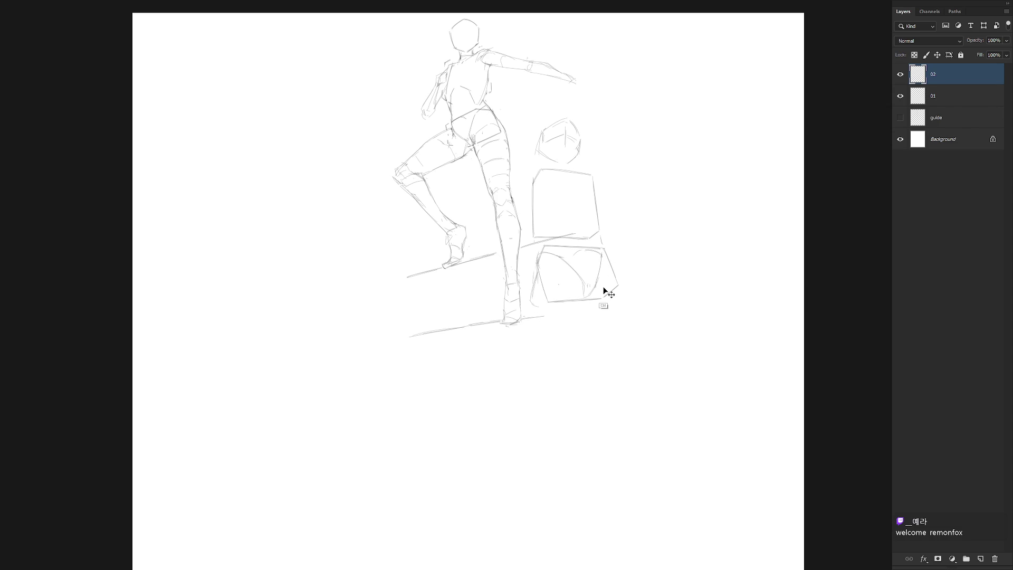
key("ctrl+t")
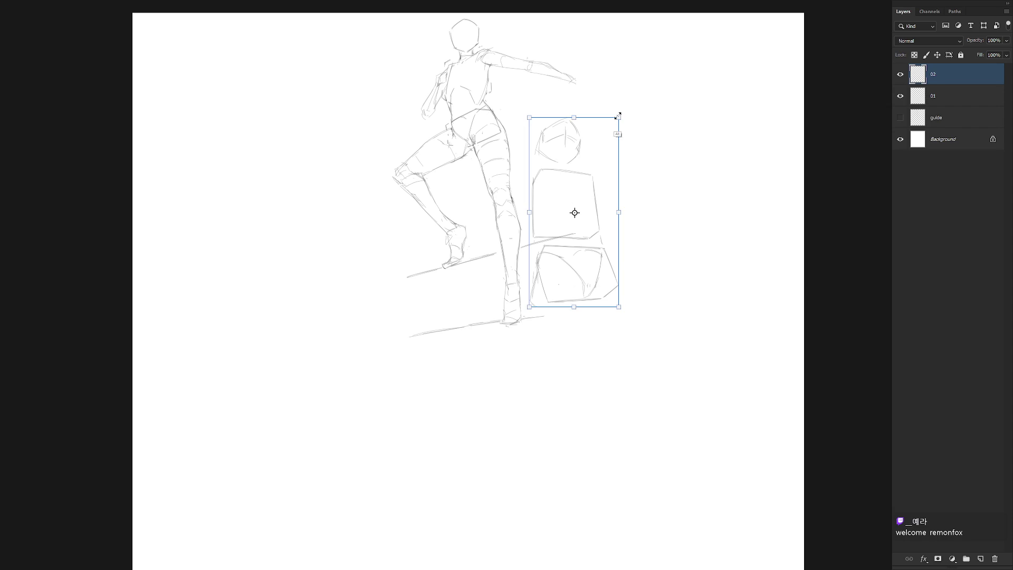
left_click_drag(620, 112, 610, 143)
key("Return")
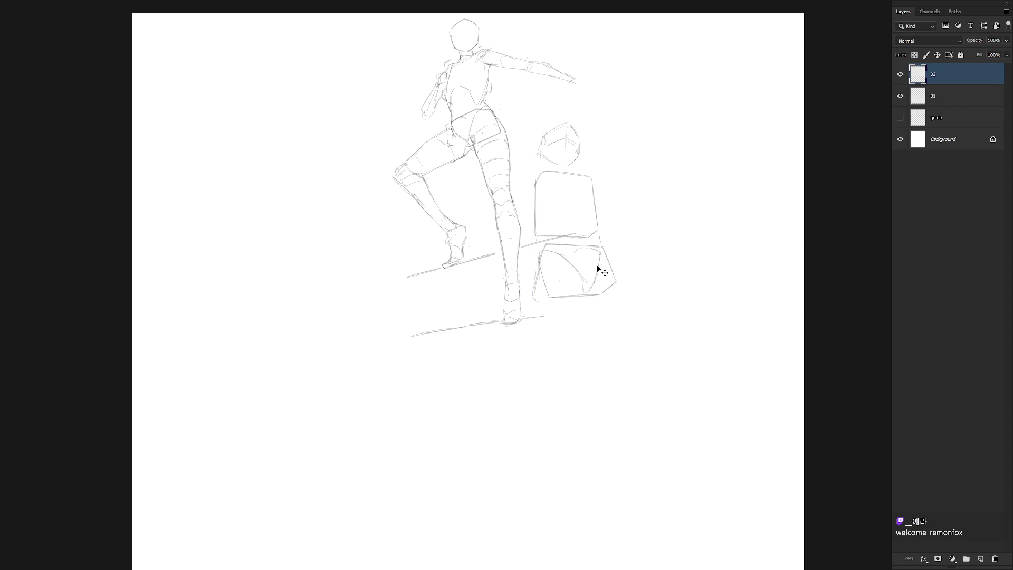
key("ctrl+z")
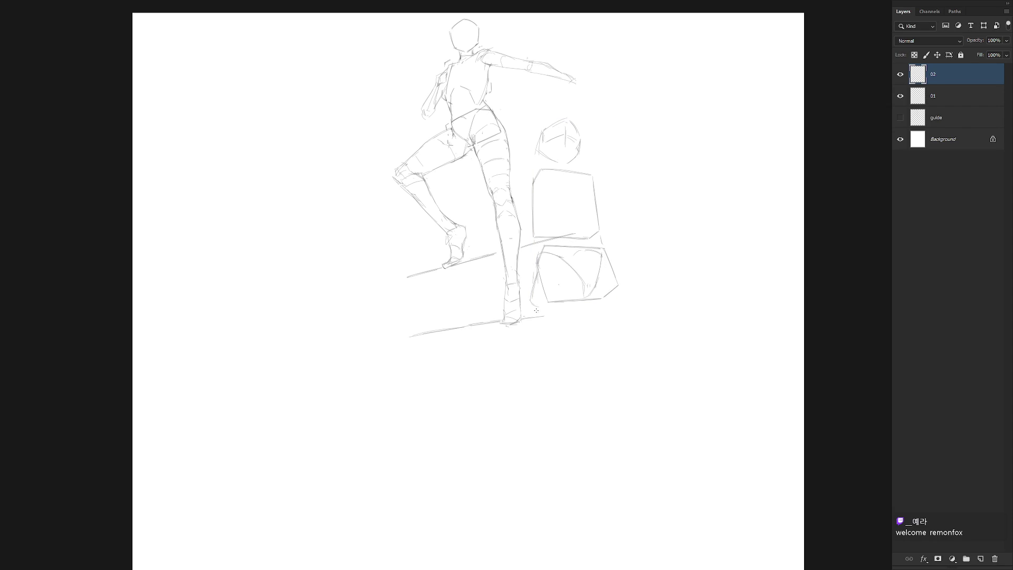
mouse_move(530, 303)
left_mouse_down()
mouse_move(567, 313)
mouse_move(584, 295)
left_mouse_up()
Step: Extend the lower box's inner curve and draw a diagonal line between the two boxes
left_click_drag(581, 298, 579, 313)
left_click_drag(533, 202, 546, 244)
key("ctrl+z")
left_click_drag(533, 204, 547, 242)
Step: Redraw the upper box's left and right edges and sketch curves on the lower box's right side
left_click_drag(594, 198, 593, 229)
left_click_drag(538, 182, 537, 212)
key("ctrl+z")
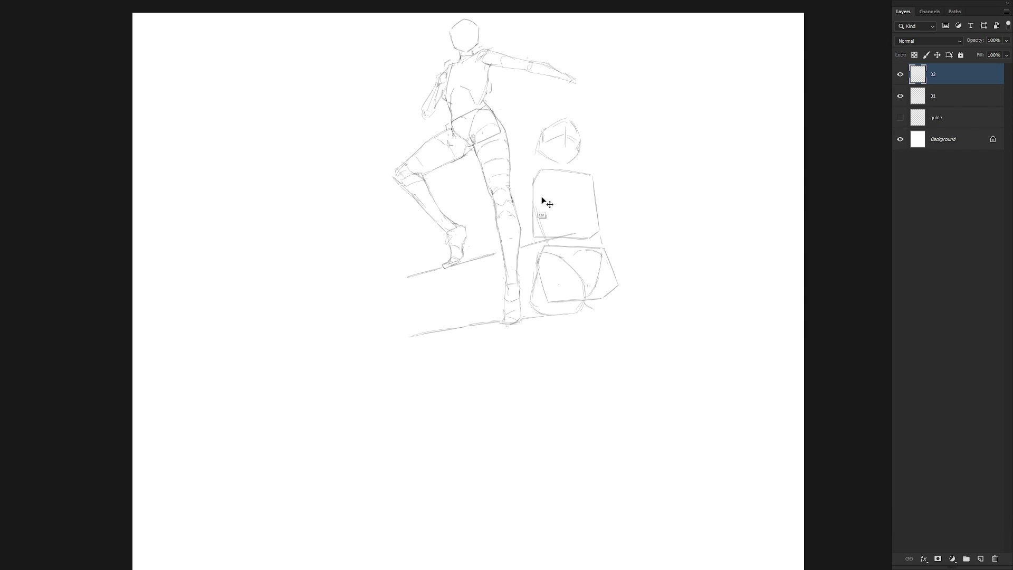
left_click_drag(537, 213, 543, 234)
left_click_drag(591, 190, 596, 237)
left_click_drag(592, 196, 597, 238)
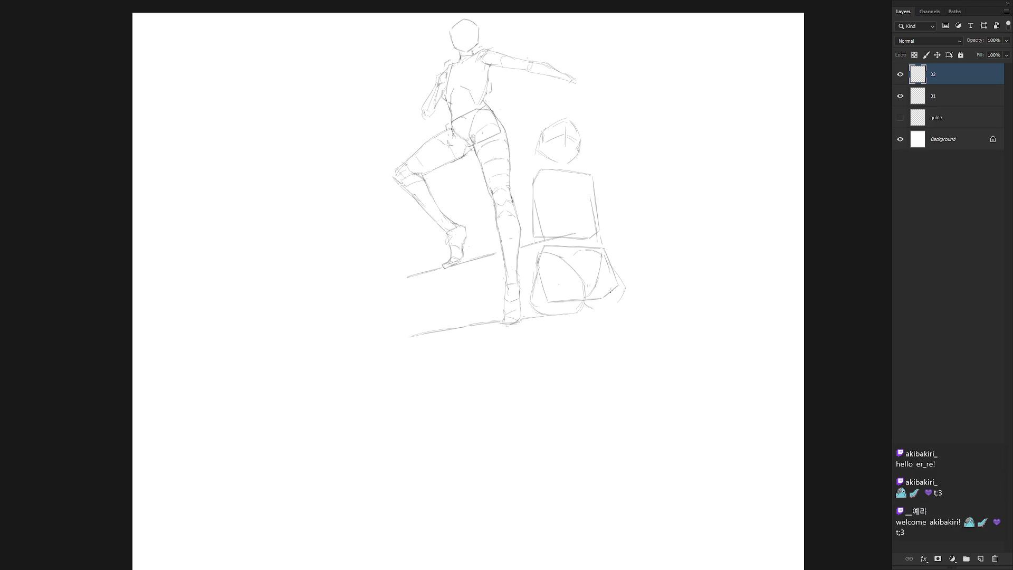
left_click_drag(591, 313, 616, 306)
left_click_drag(607, 260, 624, 279)
Step: On layer 01, draw a vertical line from below the raised foot down to the ground
left_click(956, 98)
mouse_move(444, 272)
left_mouse_down()
mouse_move(447, 322)
mouse_move(443, 275)
left_mouse_up()
key("ctrl+z")
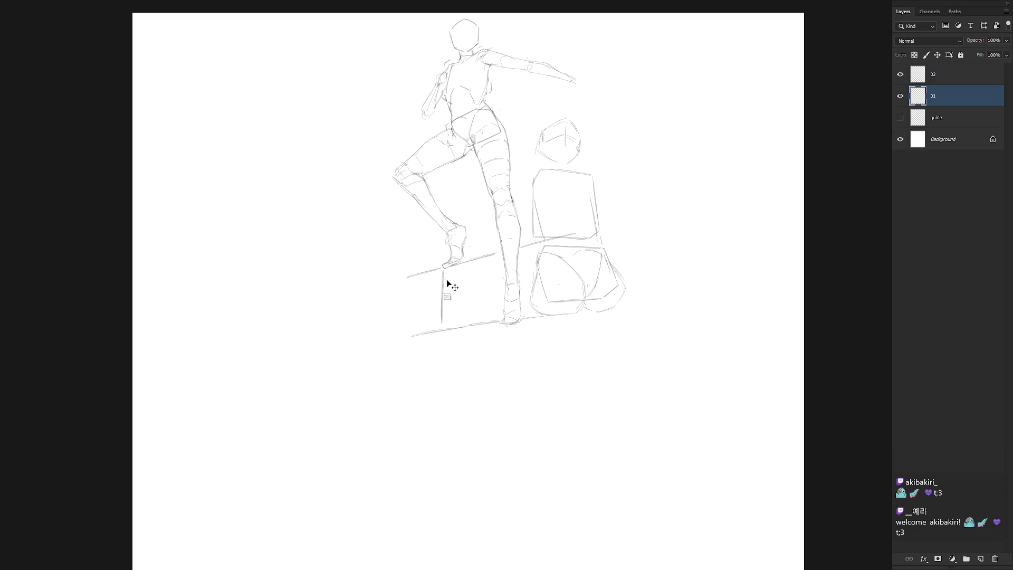
key("ctrl+z")
mouse_move(446, 270)
left_mouse_down()
mouse_move(447, 346)
mouse_move(445, 293)
left_mouse_up()
key("ctrl+z")
key("ctrl+z")
left_click_drag(444, 349, 444, 273)
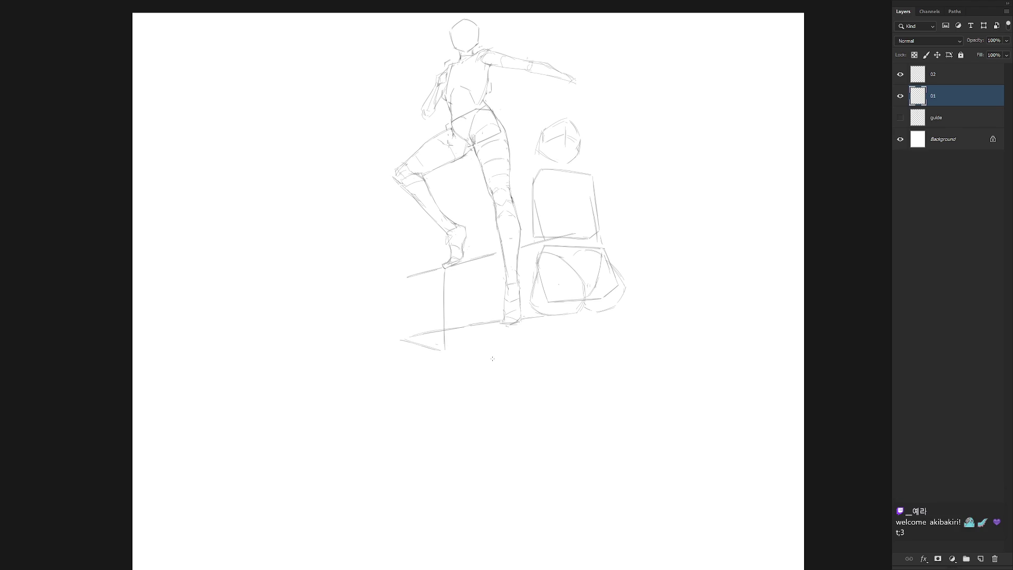
Step: Draw a longer ground line rising to the right
mouse_move(442, 345)
left_mouse_down()
mouse_move(383, 343)
mouse_move(433, 349)
mouse_move(417, 337)
mouse_move(460, 329)
mouse_move(384, 341)
mouse_move(469, 323)
left_mouse_up()
key("ctrl+z")
key("ctrl+z")
key("ctrl+z")
key("ctrl+z")
key("ctrl+z")
key("ctrl+z")
mouse_move(369, 345)
left_mouse_down()
mouse_move(454, 327)
mouse_move(624, 198)
mouse_move(640, 332)
left_mouse_up()
Step: With the view rotated, draw and darken the vertical edges reaching down to the ground line
key("r")
mouse_move(577, 181)
left_mouse_down()
mouse_move(543, 199)
mouse_move(566, 267)
mouse_move(538, 227)
mouse_move(552, 151)
left_mouse_up()
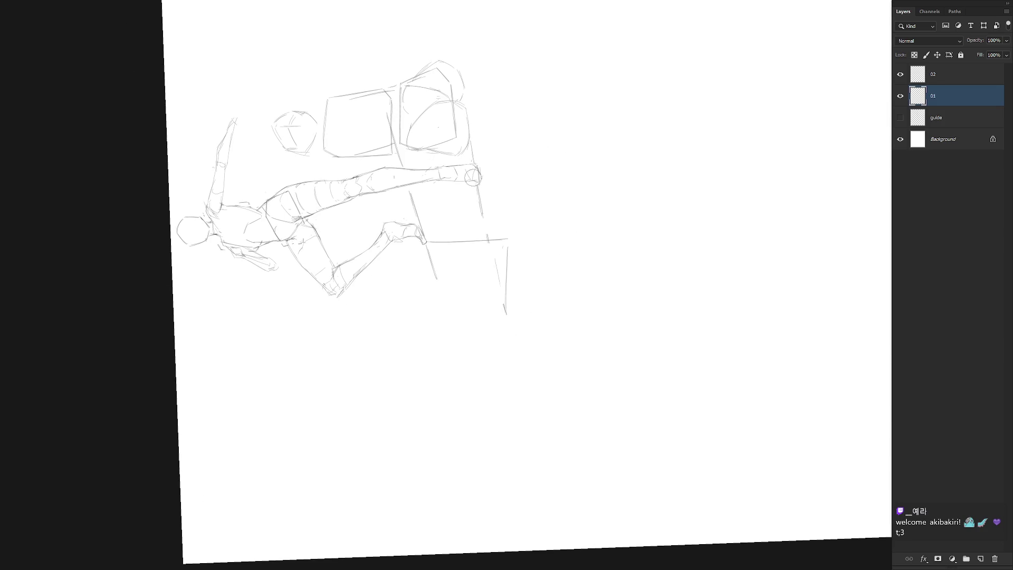
left_click_drag(481, 203, 483, 218)
left_click_drag(478, 183, 503, 317)
left_click_drag(482, 207, 504, 313)
key("ctrl+z")
left_click_drag(507, 266, 505, 307)
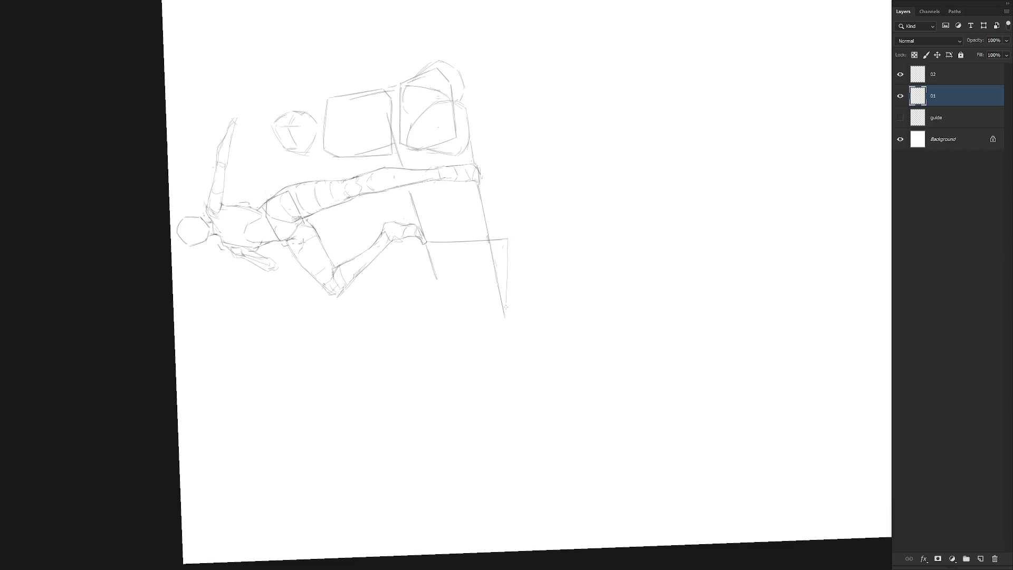
left_click_drag(507, 237, 507, 277)
key("Escape")
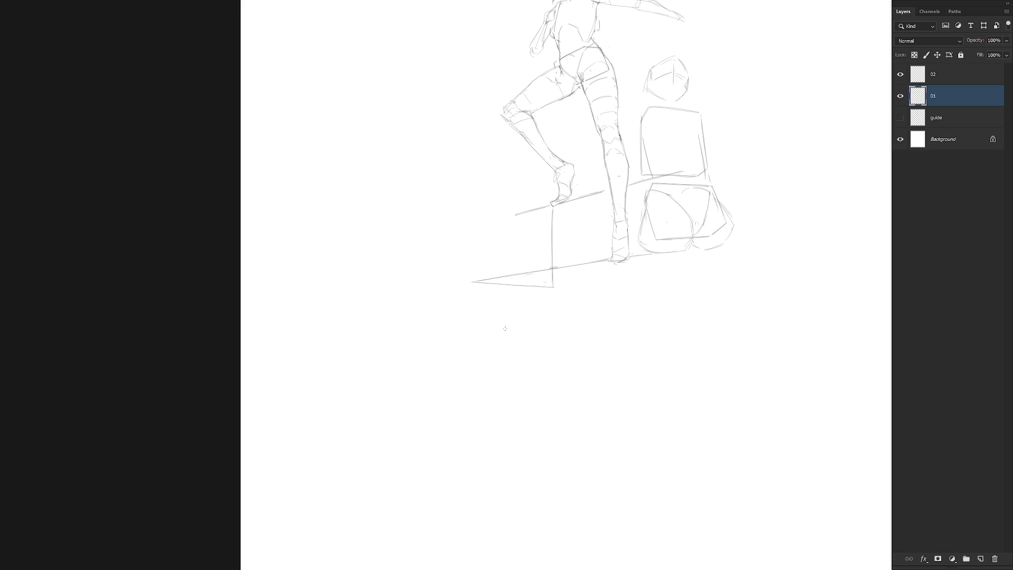
Step: Extend the ground line left, then redraw the short side line and the vertical line from the foot
left_click_drag(586, 275, 562, 314)
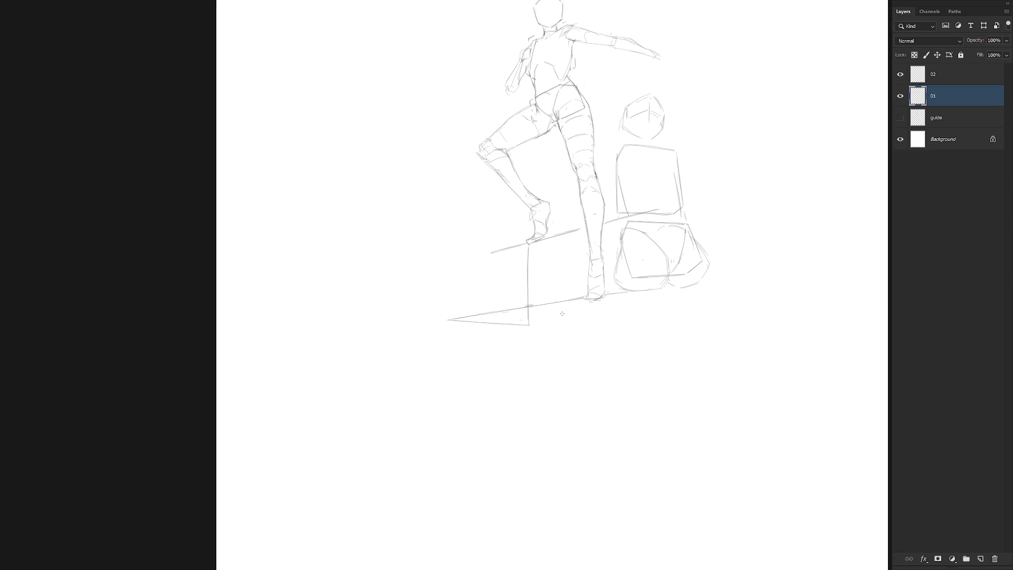
mouse_move(484, 254)
left_mouse_down()
mouse_move(462, 261)
mouse_move(593, 248)
mouse_move(579, 287)
mouse_move(597, 262)
left_mouse_up()
key("r")
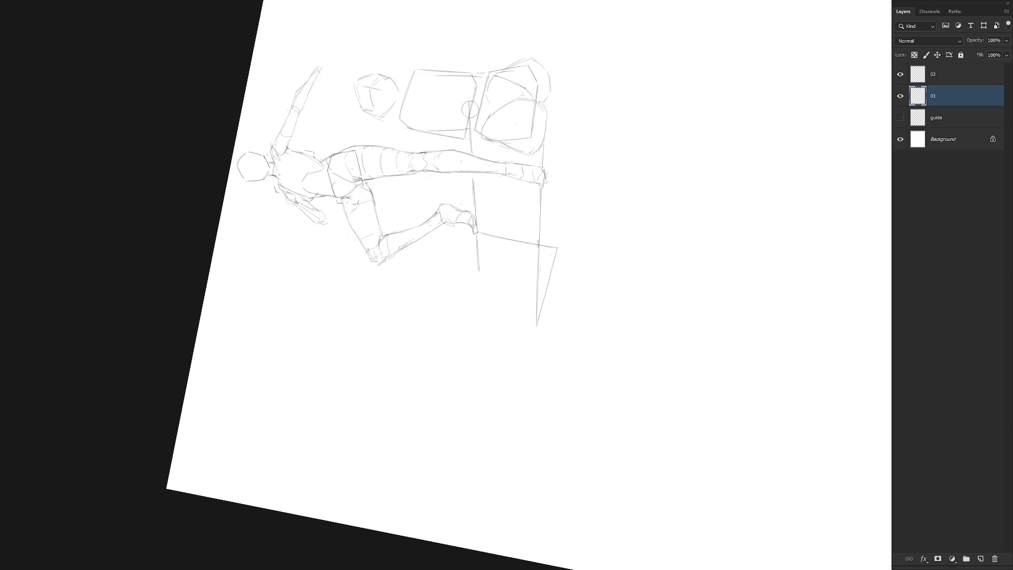
left_click_drag(469, 98, 470, 152)
left_click_drag(467, 102, 468, 147)
key("ctrl+z")
left_click_drag(465, 87, 465, 127)
left_click_drag(470, 164, 474, 182)
left_click_drag(476, 232, 478, 277)
left_click_drag(475, 232, 482, 315)
Step: Draw a straight line out from the shoe with the view tilted about 45 degrees
key("Escape")
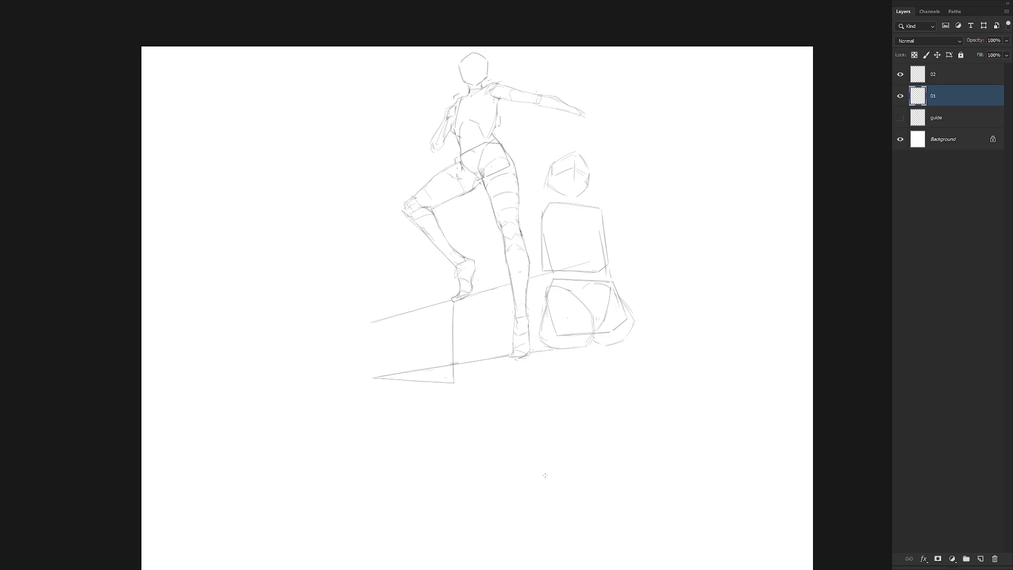
key("r")
mouse_move(512, 512)
left_mouse_down()
mouse_move(663, 253)
mouse_move(605, 279)
left_mouse_up()
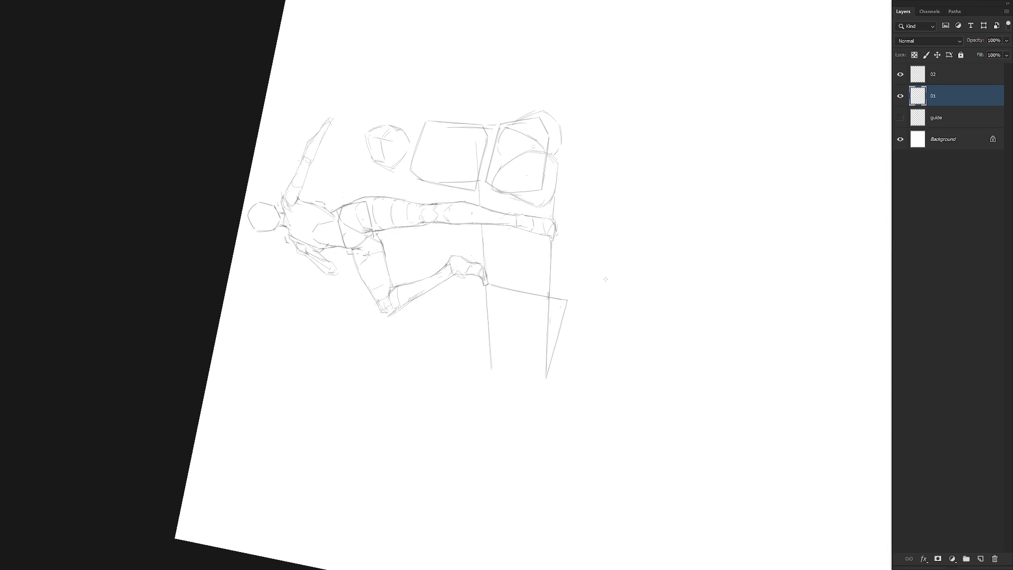
key("Escape")
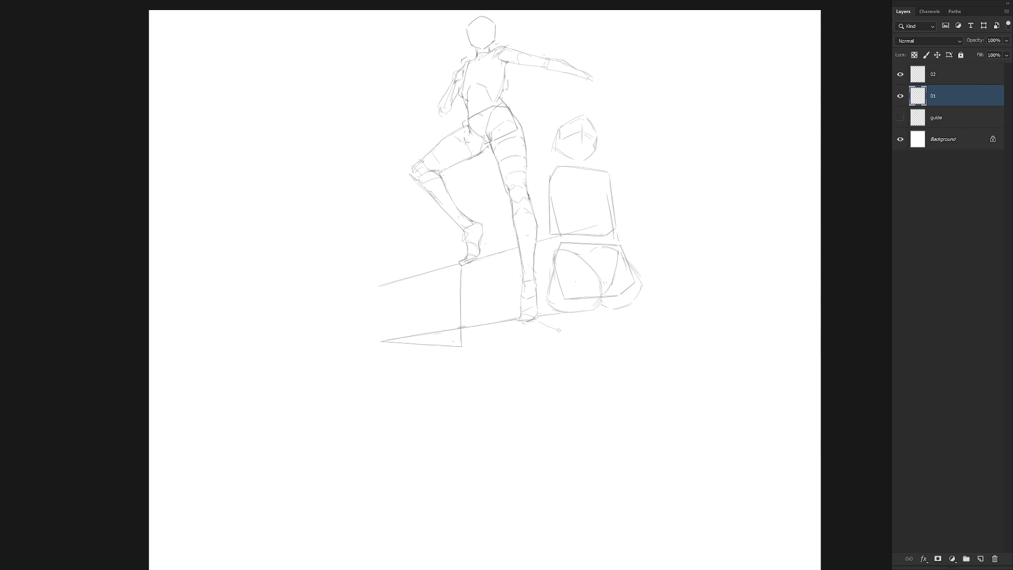
key("r")
mouse_move(576, 370)
left_mouse_down()
mouse_move(625, 260)
mouse_move(577, 285)
left_mouse_up()
left_click(576, 285, "shift")
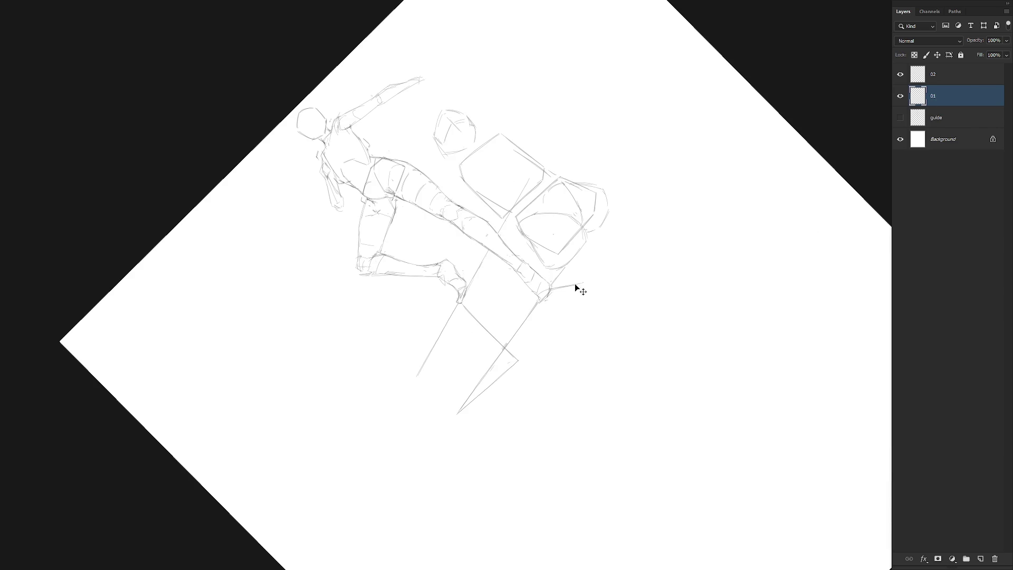
key("Escape")
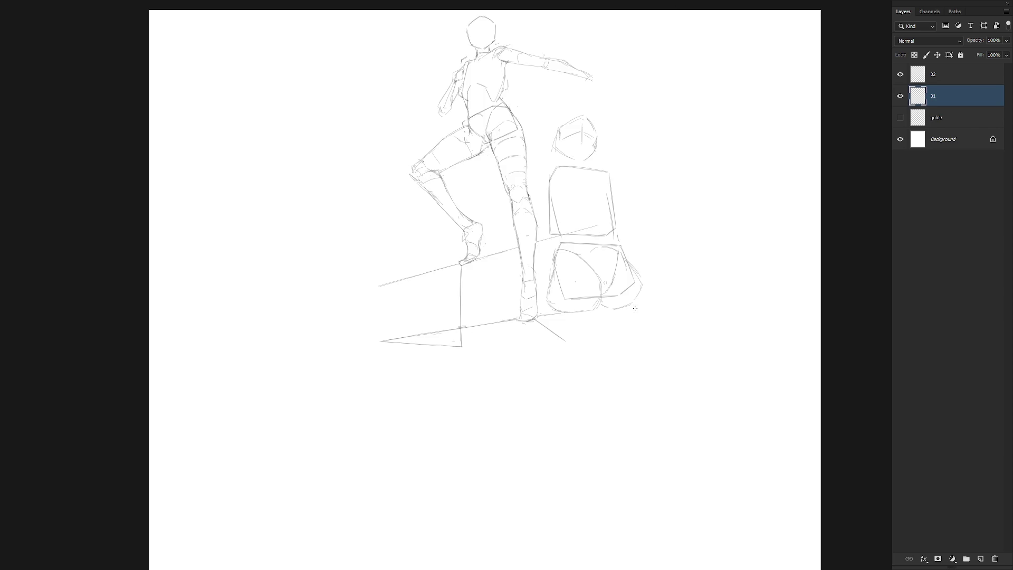
Step: Draw and darken a long vertical edge on the right side of the block
key("r")
mouse_move(611, 353)
left_mouse_down()
mouse_move(540, 336)
mouse_move(574, 310)
left_mouse_up()
scroll(581, 311, "down", 1)
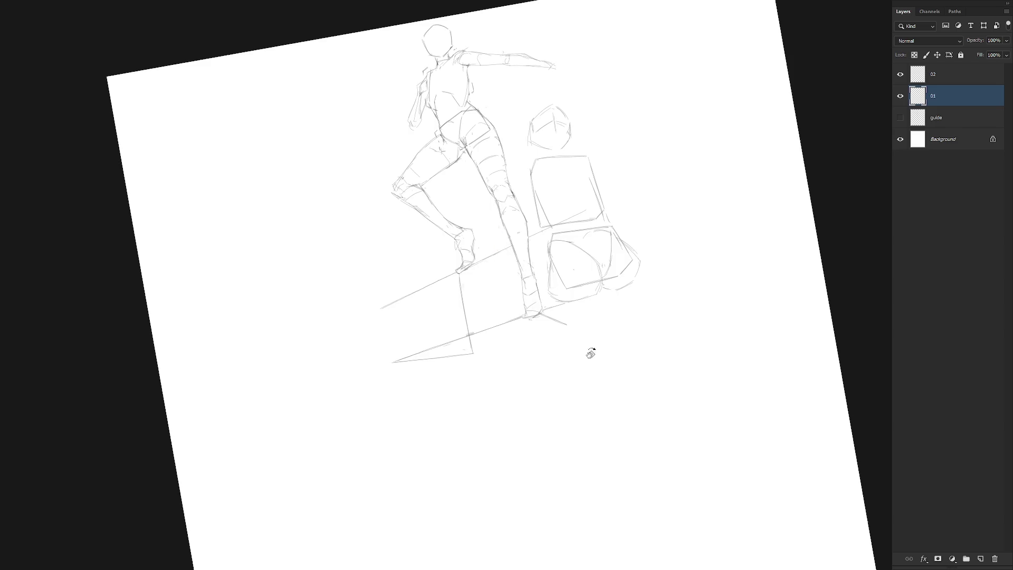
key("r")
left_click_drag(590, 351, 628, 260)
scroll(658, 362, "up", 2)
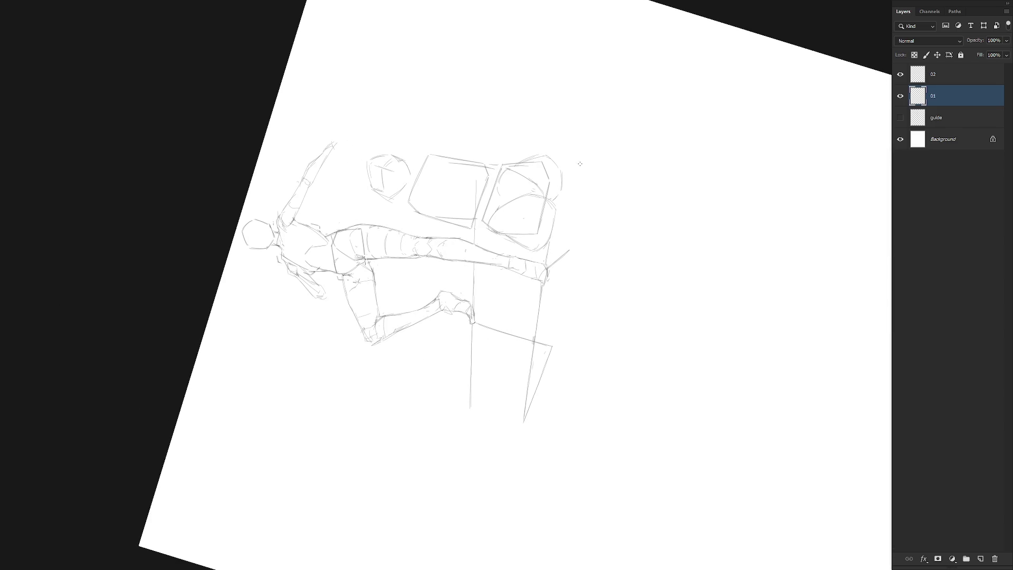
mouse_move(579, 164)
left_mouse_down()
mouse_move(553, 361)
mouse_move(557, 196)
left_mouse_up()
key("r")
key("ctrl+z")
left_click_drag(559, 161, 563, 331)
key("ctrl+z")
left_click_drag(560, 161, 565, 370)
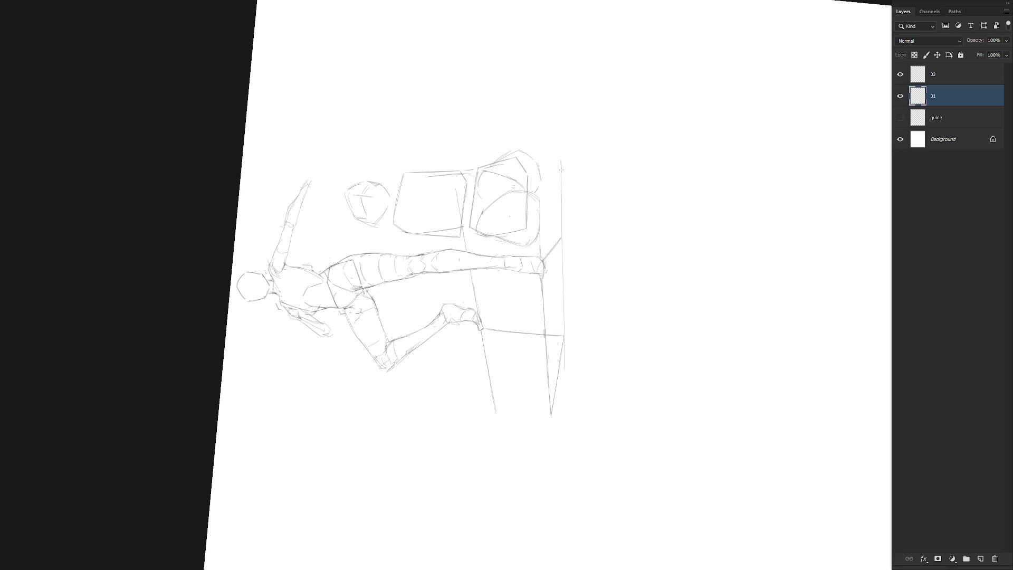
left_click_drag(561, 169, 563, 315)
key("Escape")
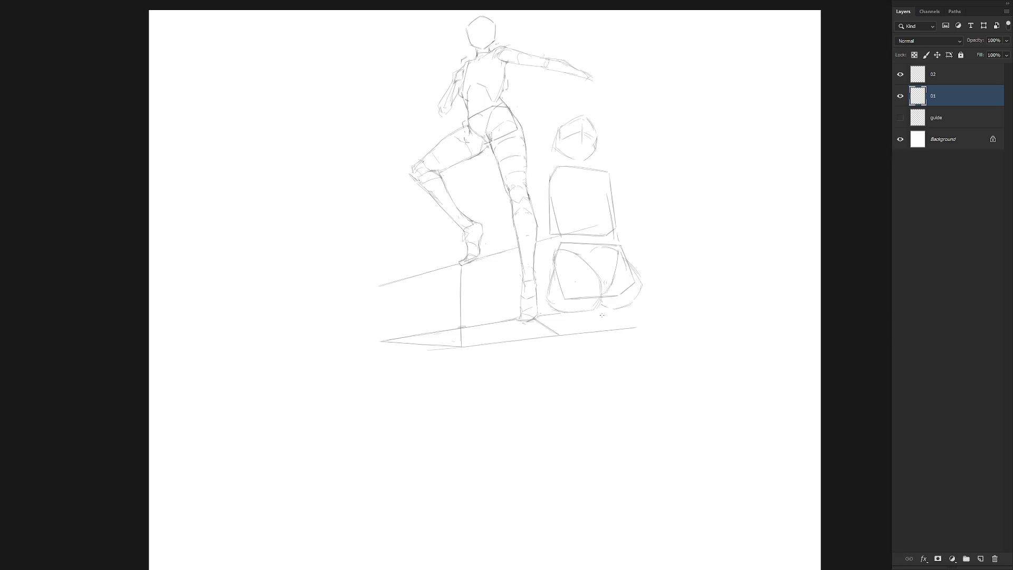
Step: Redraw the lower box's left vertical edge
left_click_drag(549, 239, 558, 319)
key("ctrl+z")
left_click_drag(549, 238, 560, 329)
left_click_drag(549, 240, 559, 330)
Step: Lasso the ground lines beside the leg and the area near the foot
key("l")
mouse_move(538, 234)
left_mouse_down()
mouse_move(533, 327)
mouse_move(635, 176)
left_mouse_up()
mouse_move(517, 255)
left_mouse_down("shift")
mouse_move(476, 261)
mouse_move(482, 282)
mouse_move(340, 307)
mouse_move(509, 380)
mouse_move(533, 337)
mouse_move(481, 269)
left_mouse_up("shift")
Step: Copy the selected lines to Layer 1 and move it below layer 01
key("ctrl+j")
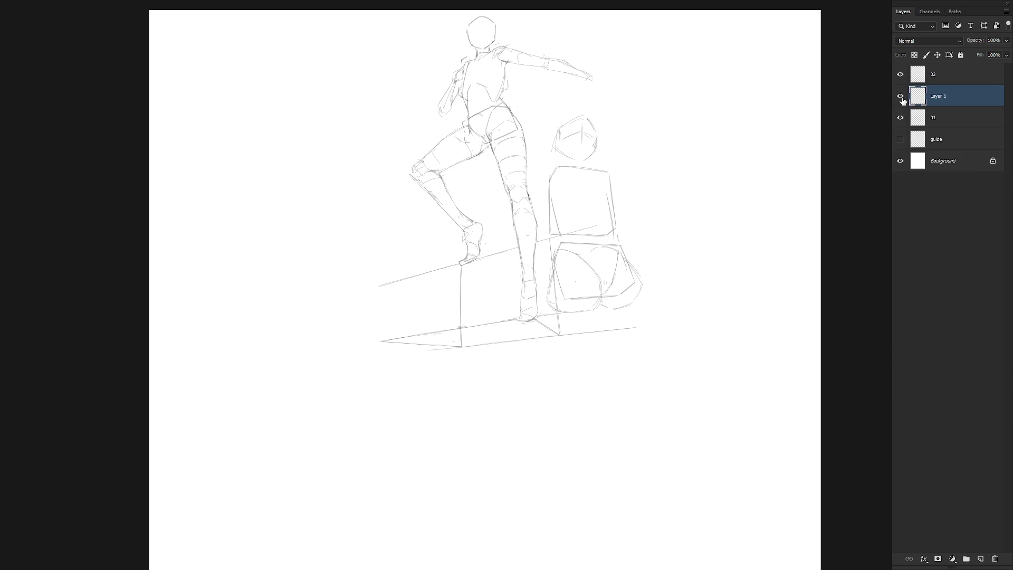
left_click(900, 96)
left_click(900, 96)
left_click_drag(960, 100, 952, 128)
Step: Put Layer 1 in a new group named 'guide'
key("ctrl+g")
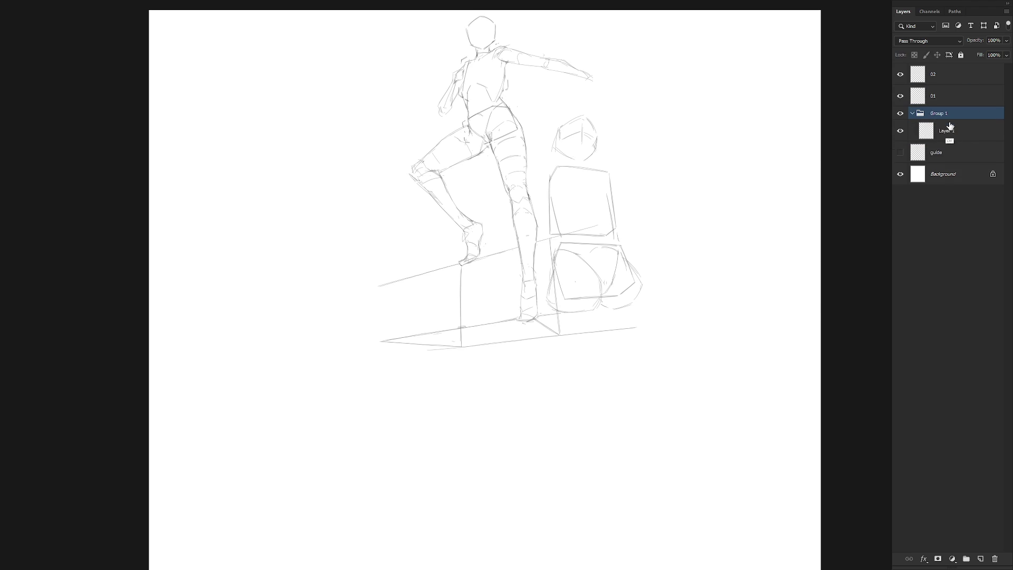
double_click(944, 113)
type("guide")
key("Return")
Step: Give the guide group a Normal-mode Color Overlay in #3f8cff, with Inner Glow off
right_click(944, 115)
left_click(902, 103)
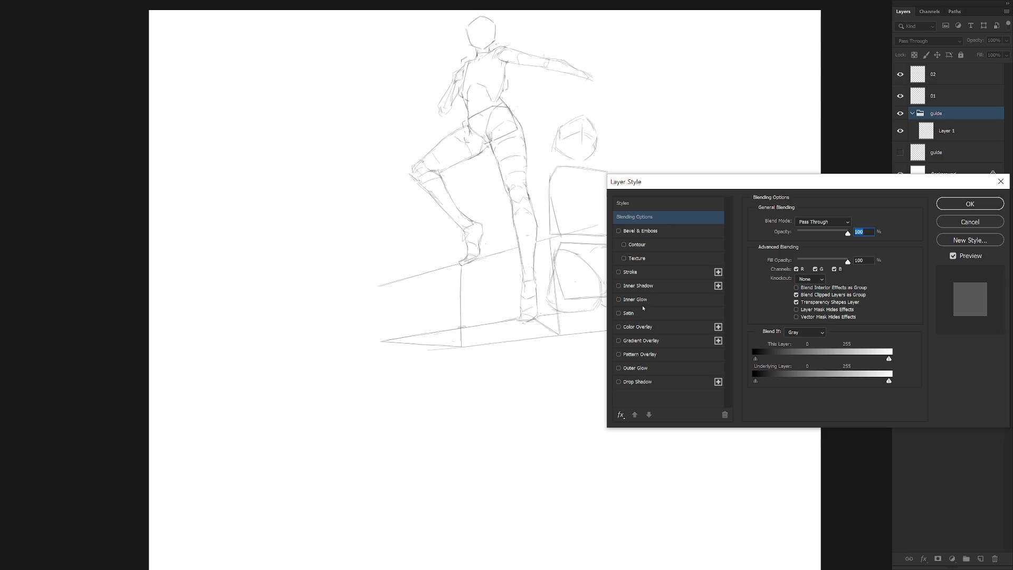
left_click(645, 303)
left_click(617, 301)
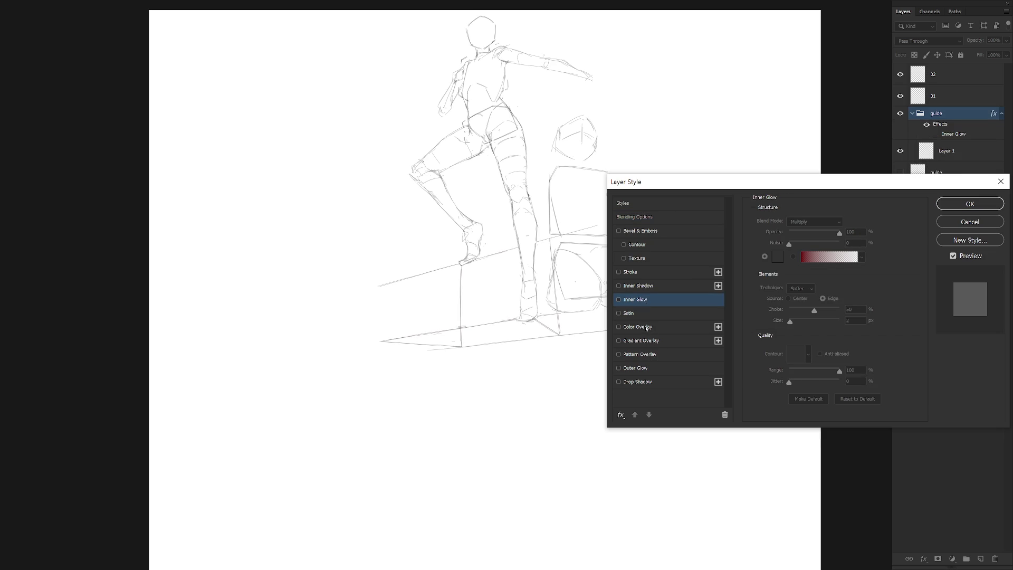
left_click(646, 328)
left_click(823, 228)
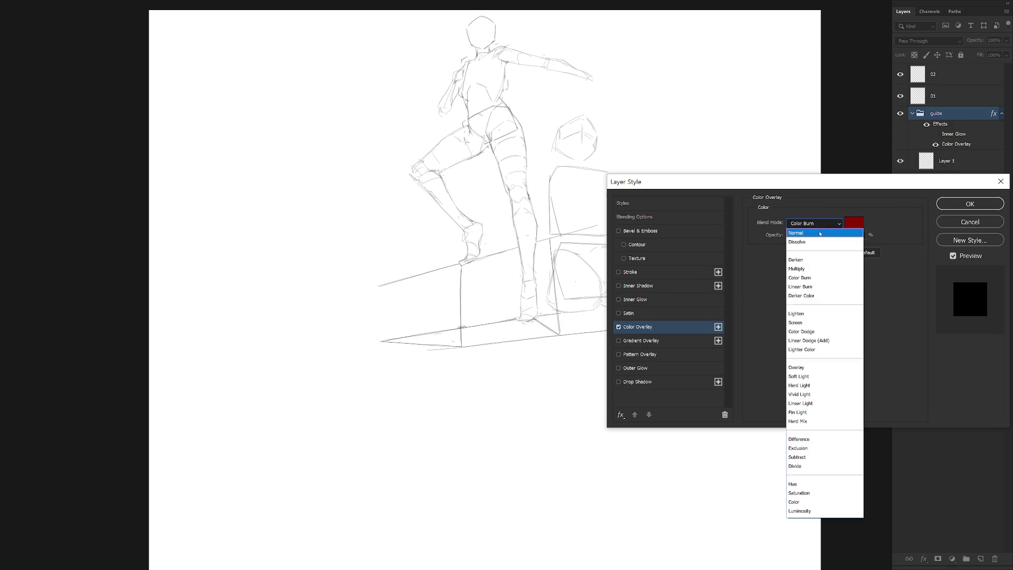
left_click(813, 226)
left_click(854, 223)
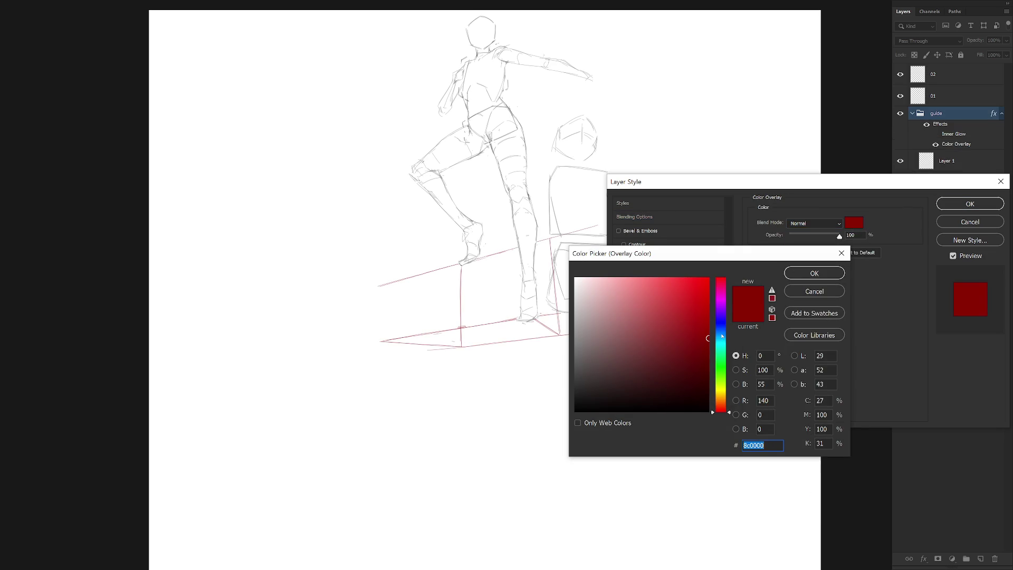
type("3f8cff")
key("Return")
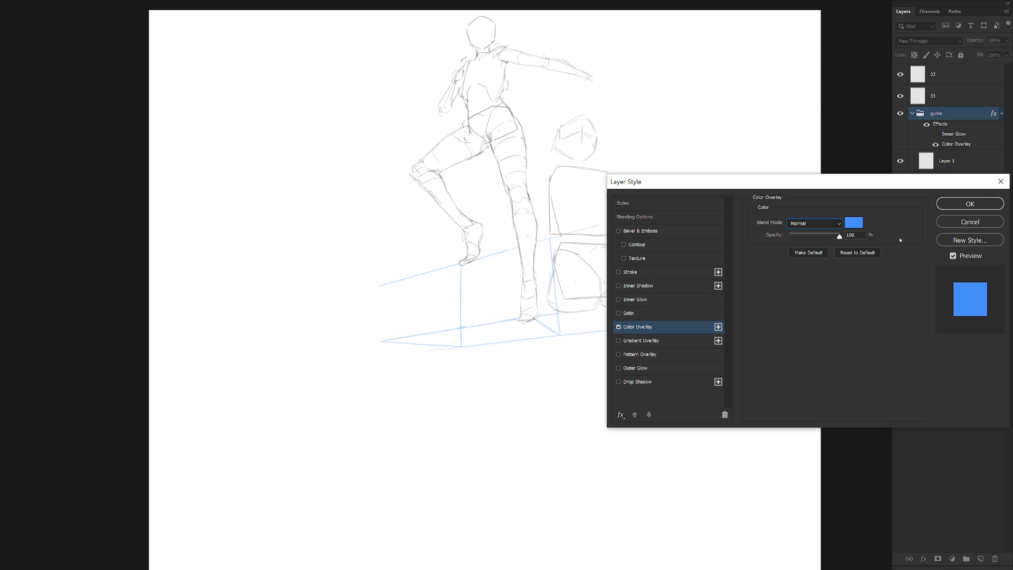
left_click(969, 204)
Step: Lower the guide group's opacity to 50%
left_click(1001, 116)
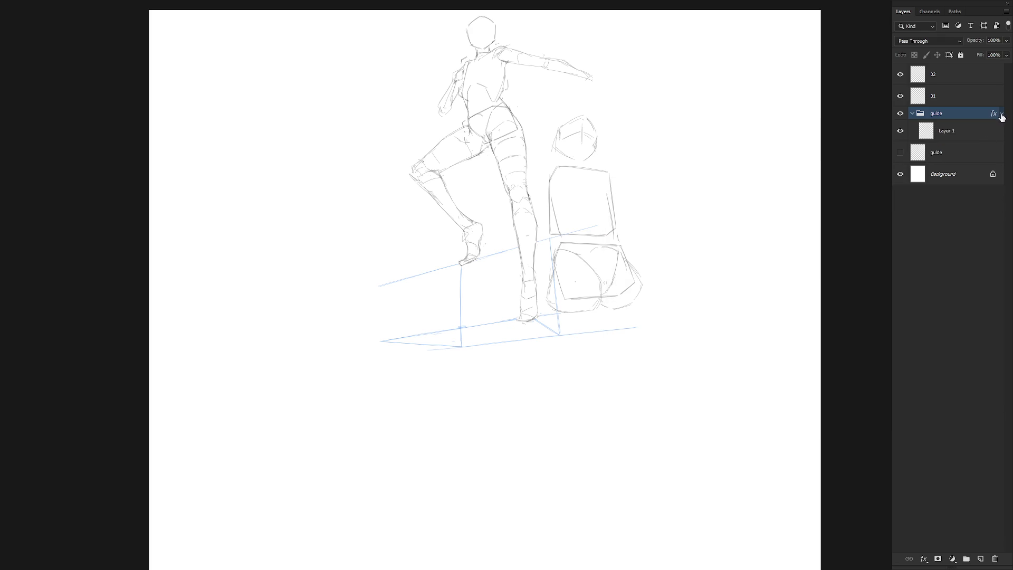
left_click(956, 82)
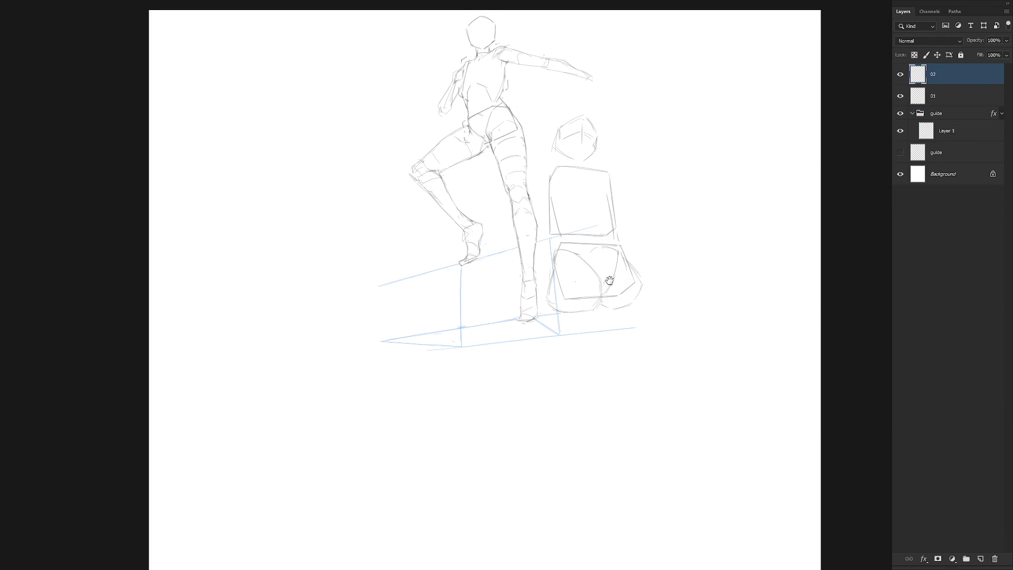
left_click_drag(609, 280, 606, 297)
left_click(960, 114)
key("5")
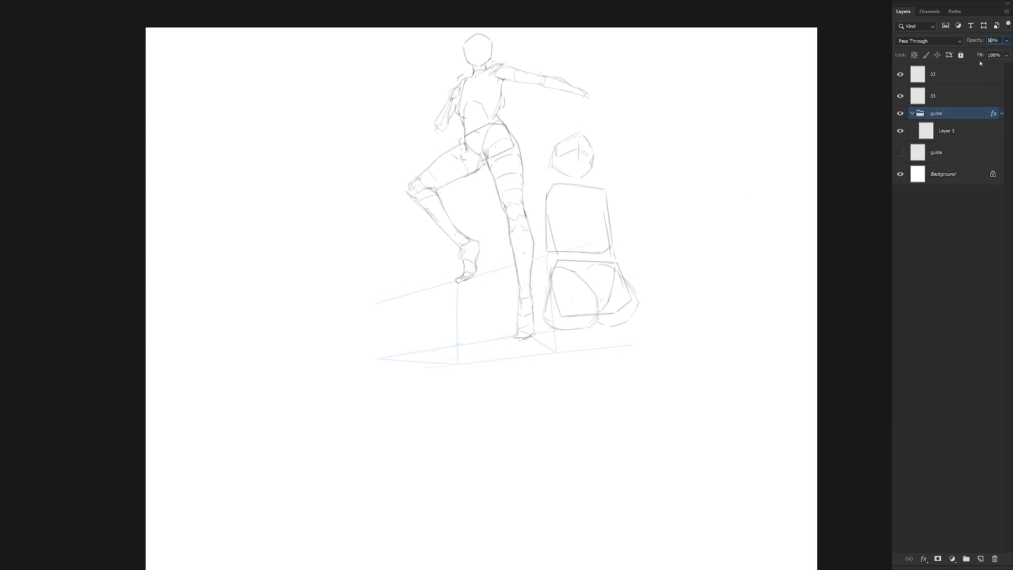
Step: On layer 02, add a short line right of the crouching figure and move the figure down about 32 px
left_click(955, 81)
left_click_drag(645, 305, 642, 321)
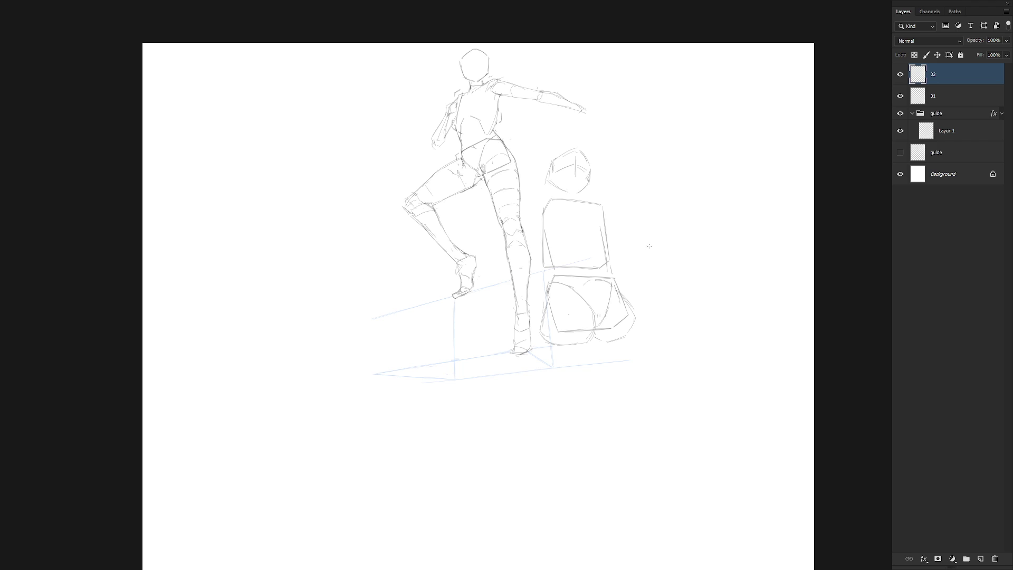
left_click_drag(637, 243, 686, 249)
key("ctrl+z")
left_click_drag(634, 257, 680, 261)
left_click_drag(606, 306, 608, 323)
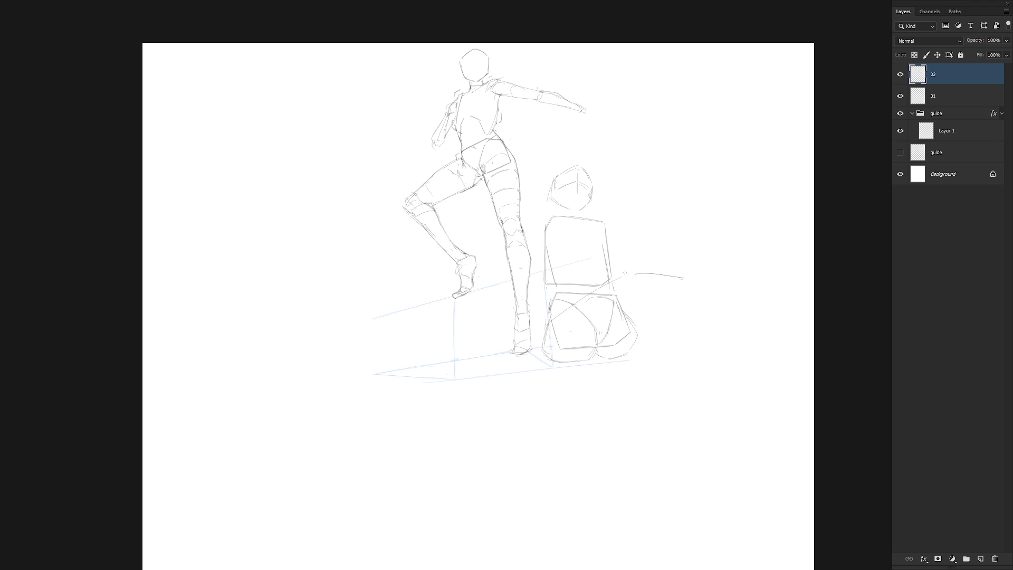
Step: Create a new layer named 02
key("ctrl+shift+n")
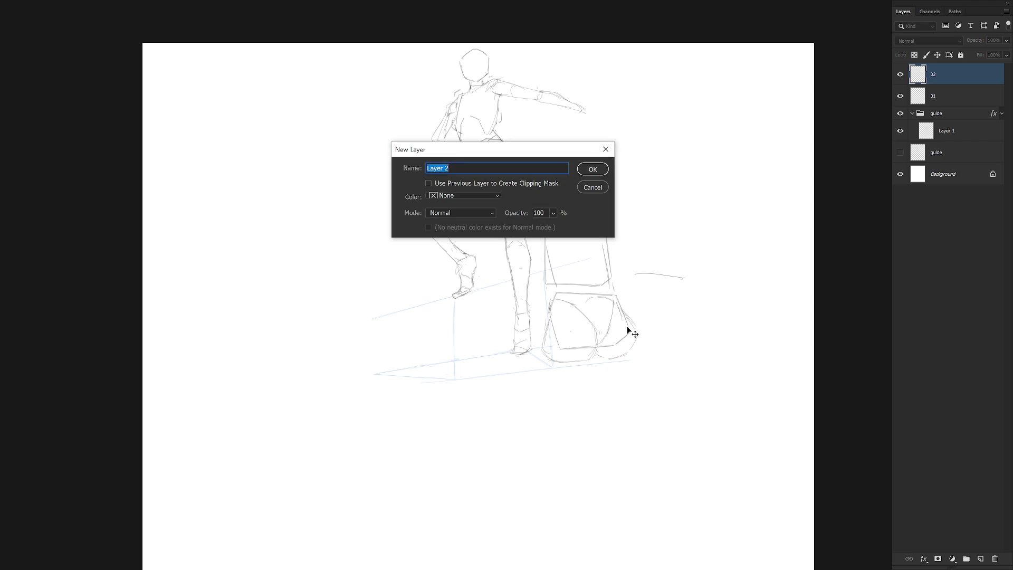
type("02")
key("Return")
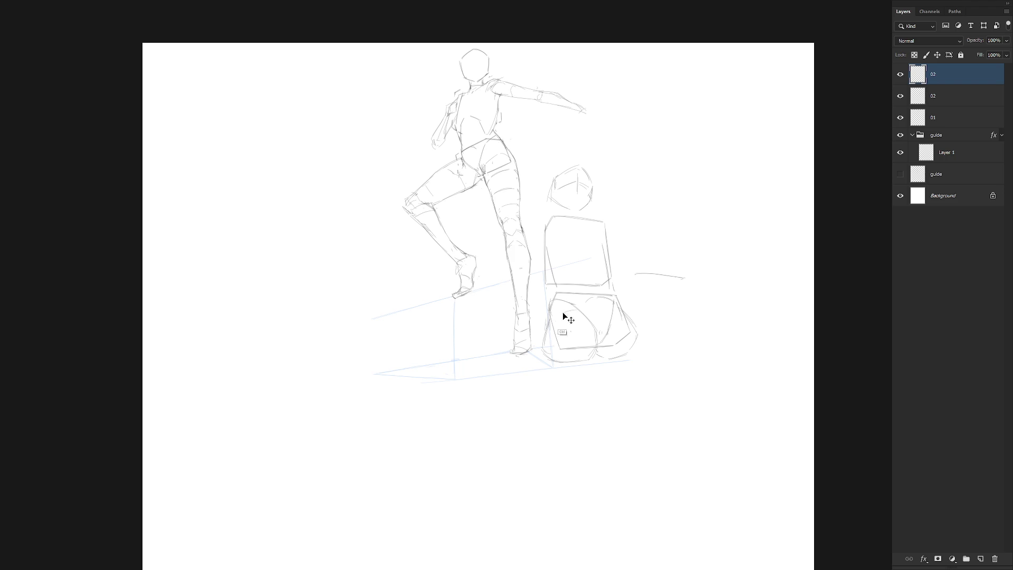
Step: Draw a long diagonal thigh line rising right from the hips, then refine the buttock curves
left_click_drag(552, 319, 637, 275)
key("ctrl+z")
mouse_move(566, 310)
left_mouse_down()
mouse_move(649, 272)
mouse_move(659, 283)
left_mouse_up()
left_click(942, 103)
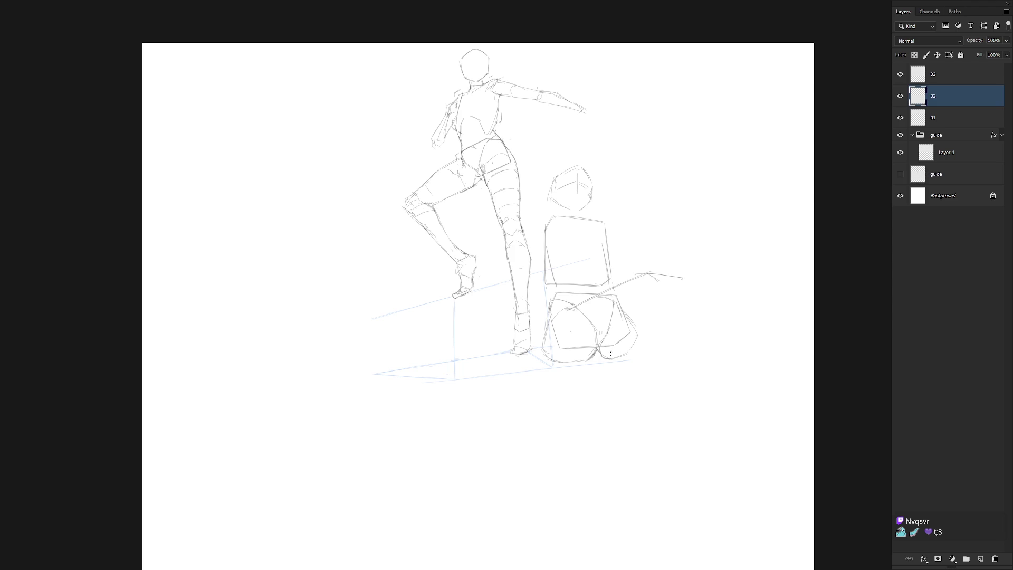
mouse_move(610, 354)
left_mouse_down()
mouse_move(599, 362)
mouse_move(620, 348)
left_mouse_up()
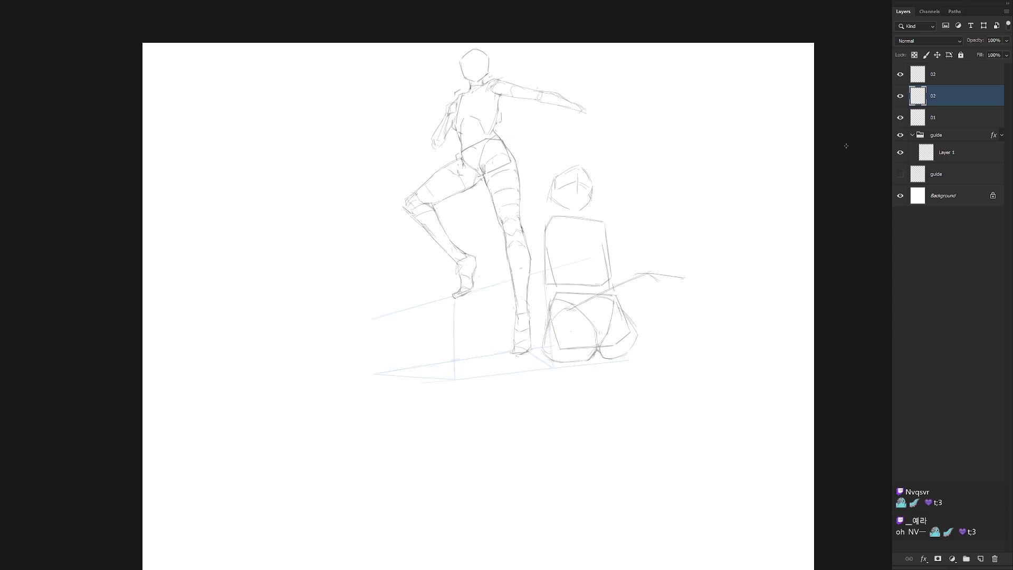
Step: On the top 02 layer, sketch the thigh curve plus strokes on the rock's left side and bottom
left_click(900, 96)
left_click(900, 96)
key("alt+bracketright")
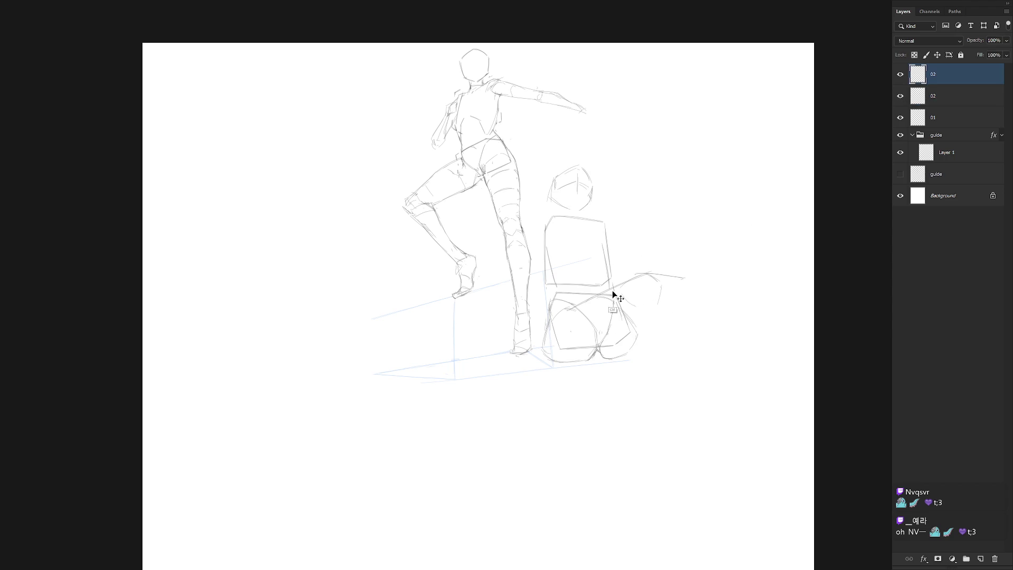
left_click_drag(601, 294, 596, 322)
mouse_move(551, 333)
left_mouse_down()
mouse_move(565, 315)
mouse_move(564, 344)
left_mouse_up()
mouse_move(598, 347)
left_mouse_down()
mouse_move(648, 305)
mouse_move(615, 348)
mouse_move(657, 306)
left_mouse_up()
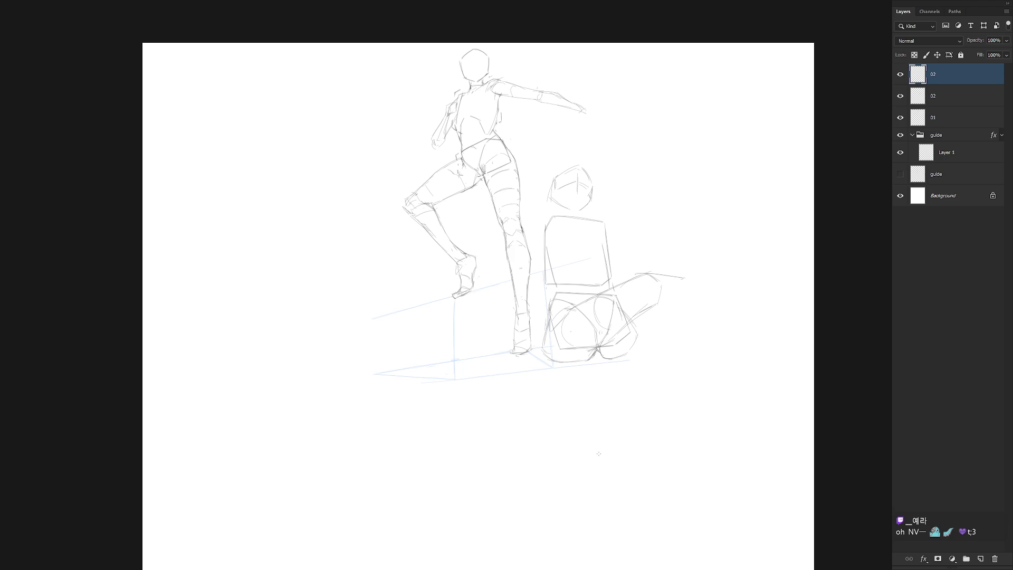
Step: Toggle both 02 layers' visibility to compare, ending with the top 02 layer selected
left_click(901, 75)
left_click(900, 74)
left_click(945, 95)
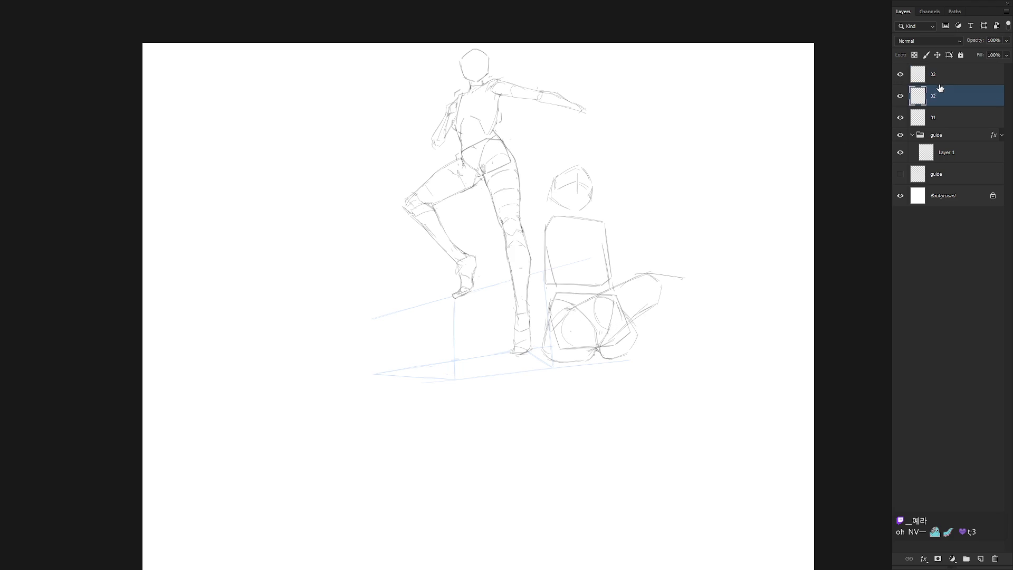
left_click(901, 96)
left_click(901, 96)
left_click(950, 77)
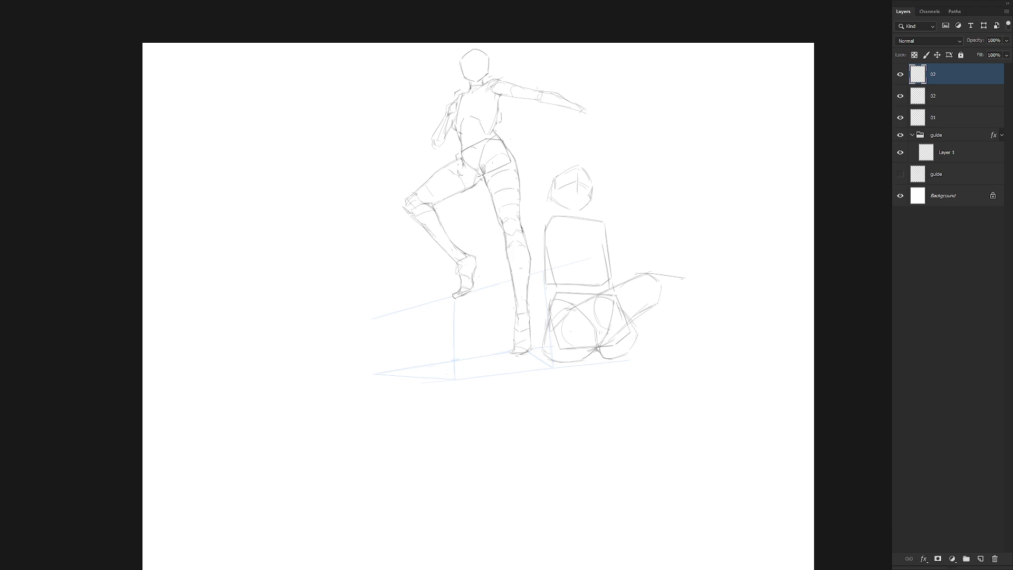
Step: Hide the top raised-thigh 02 layer and add a new layer named 02 to draw on
left_click(900, 74)
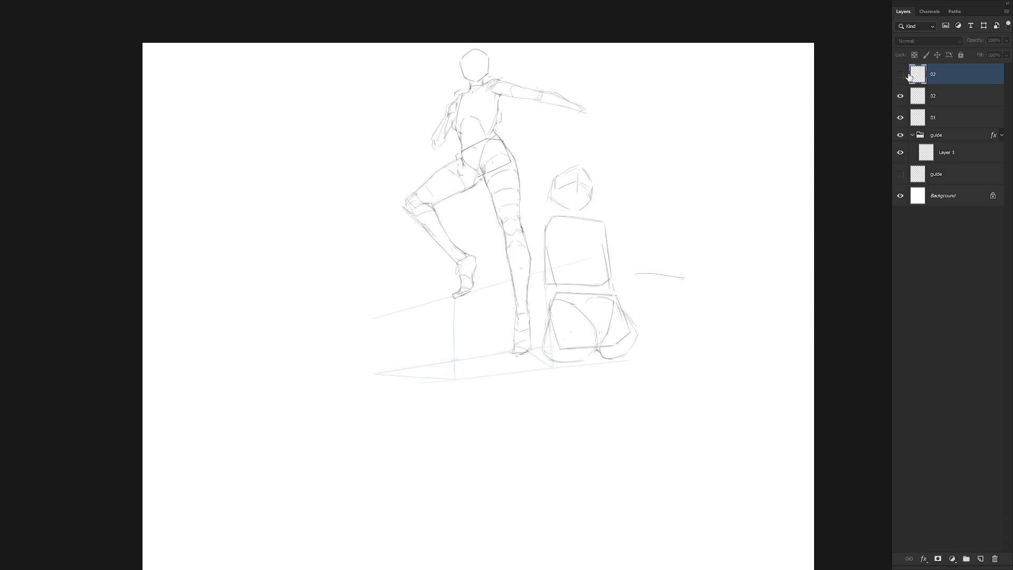
left_click(943, 94)
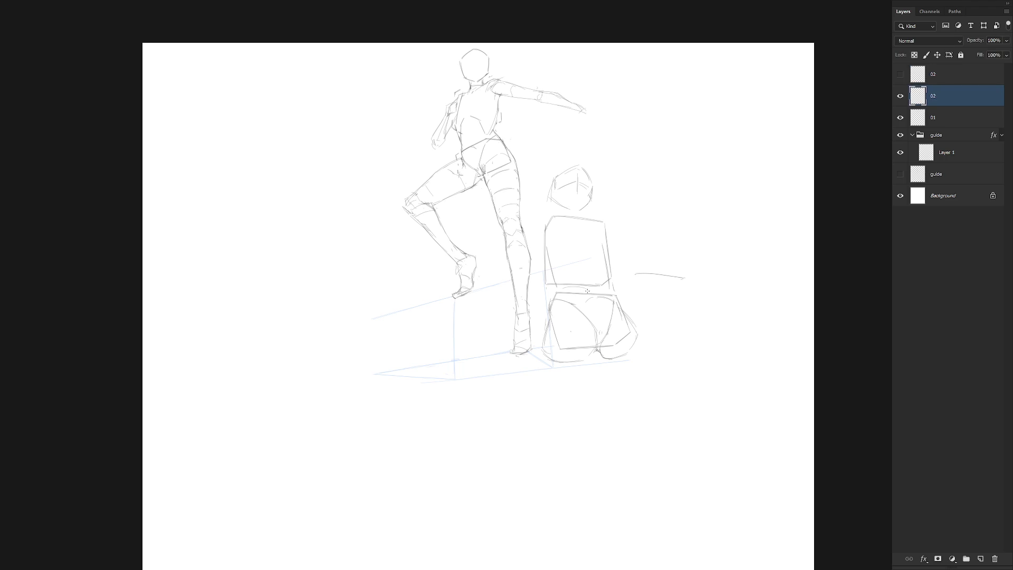
key("ctrl+z")
key("ctrl+shift+n")
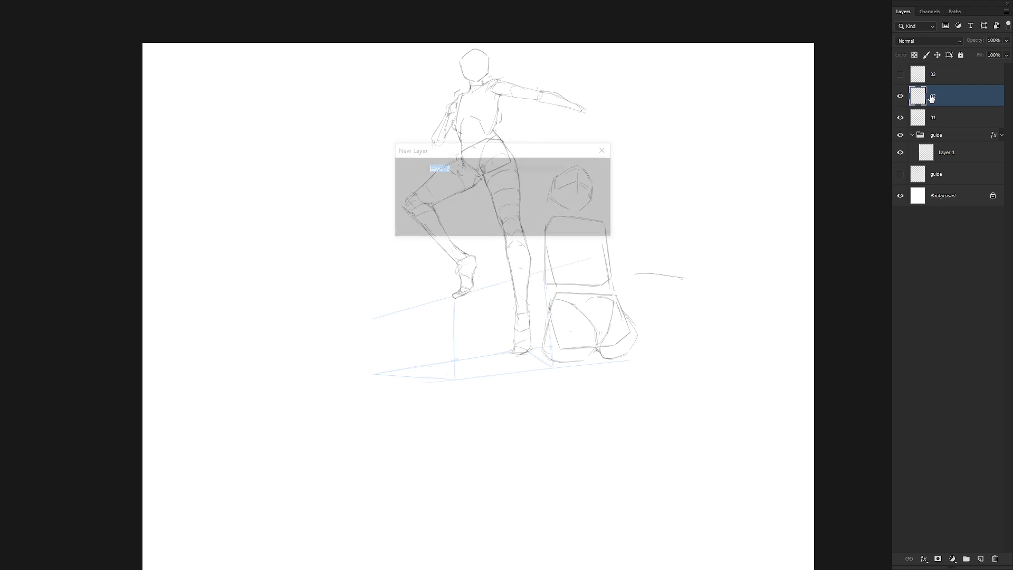
type("02")
key("Return")
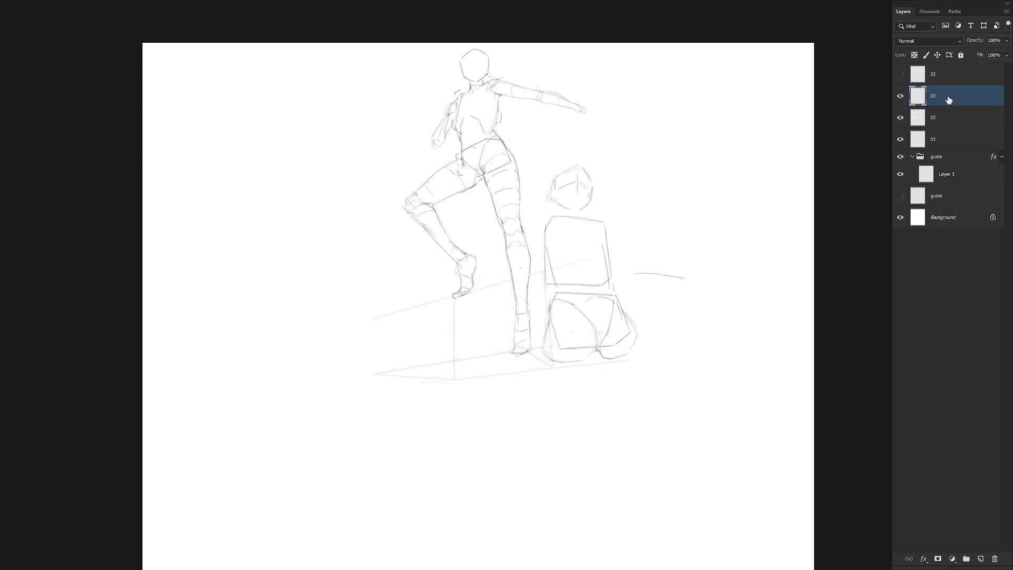
left_click(946, 122)
left_click(938, 100)
Step: Sketch an arch over the lower box, then lasso and slightly resize those strokes
mouse_move(556, 331)
left_mouse_down()
mouse_move(583, 323)
mouse_move(555, 331)
left_mouse_up()
key("ctrl+z")
key("ctrl+z")
mouse_move(572, 328)
left_mouse_down()
mouse_move(586, 341)
mouse_move(581, 318)
left_mouse_up()
key("l")
mouse_move(582, 336)
left_mouse_down()
mouse_move(575, 306)
mouse_move(583, 350)
mouse_move(599, 358)
mouse_move(558, 380)
mouse_move(558, 399)
mouse_move(574, 405)
left_mouse_up()
key("ctrl+t")
key("Return")
Step: Brush the crouching figure's lower legs hanging down toward the feet, plus a thin line by the hip
key("b")
key("ctrl+z")
key("ctrl+z")
left_click_drag(586, 348, 581, 446)
mouse_move(586, 350)
left_mouse_down()
mouse_move(584, 391)
mouse_move(553, 388)
left_mouse_up()
mouse_move(560, 337)
left_mouse_down()
mouse_move(556, 403)
mouse_move(586, 398)
mouse_move(565, 437)
left_mouse_up()
left_click_drag(550, 391, 568, 448)
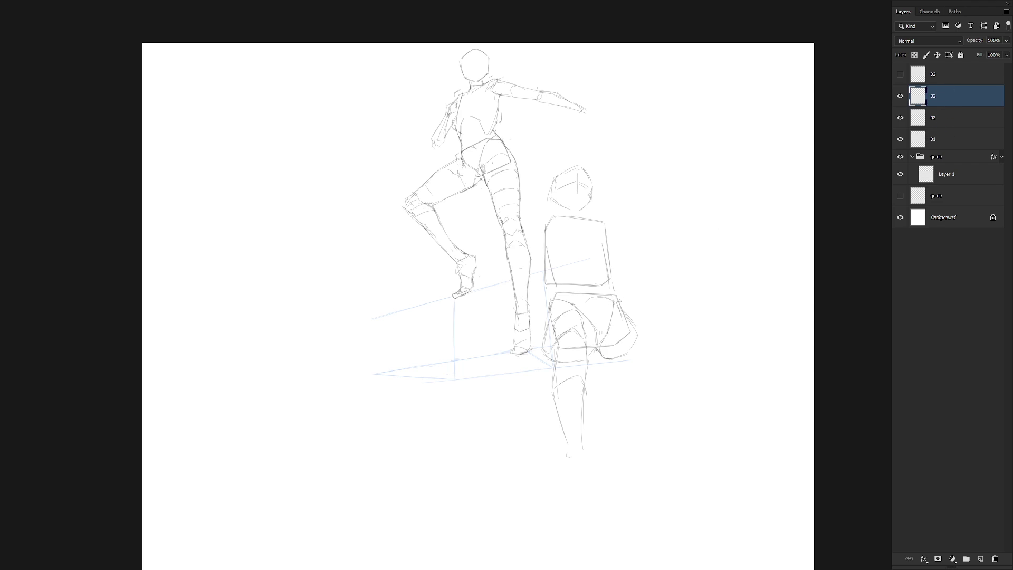
mouse_move(618, 306)
left_mouse_down()
mouse_move(682, 270)
mouse_move(626, 306)
mouse_move(687, 295)
mouse_move(636, 408)
left_mouse_up()
Step: Draw the shin down to a foot and the thigh's lower contour and underside
key("ctrl+z")
mouse_move(671, 357)
left_mouse_down()
mouse_move(625, 423)
mouse_move(637, 429)
left_mouse_up()
mouse_move(624, 358)
left_mouse_down()
mouse_move(677, 322)
mouse_move(630, 337)
left_mouse_up()
mouse_move(612, 329)
left_mouse_down()
mouse_move(616, 340)
mouse_move(627, 336)
left_mouse_up()
left_click_drag(622, 358, 654, 346)
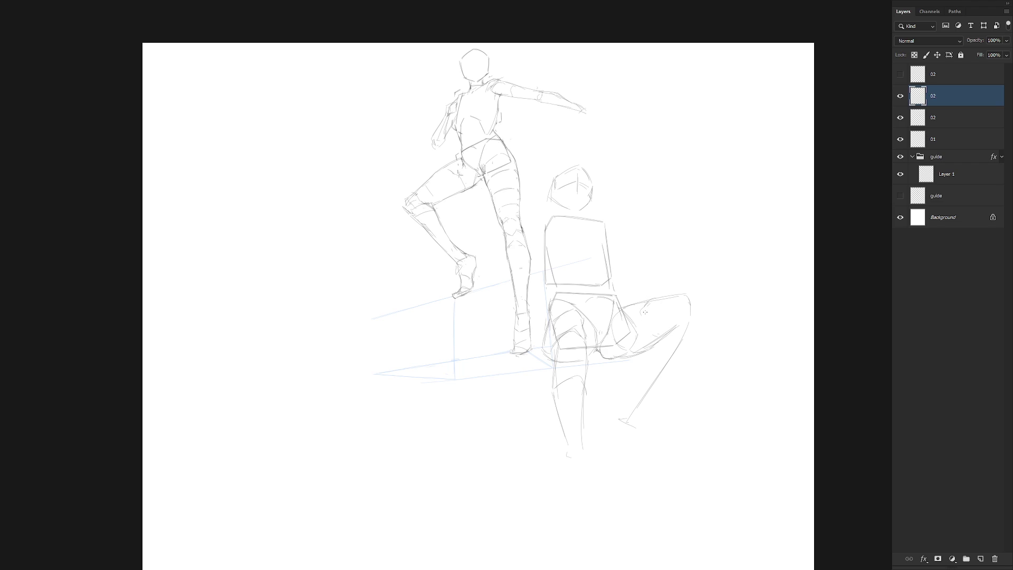
Step: Shape the raised leg's knee and foot, and a shorter shin running down-left
mouse_move(678, 294)
left_mouse_down()
mouse_move(666, 303)
mouse_move(675, 321)
mouse_move(693, 317)
mouse_move(700, 290)
left_mouse_up()
left_click_drag(684, 313, 689, 316)
mouse_move(690, 342)
left_mouse_down()
mouse_move(661, 399)
mouse_move(622, 429)
left_mouse_up()
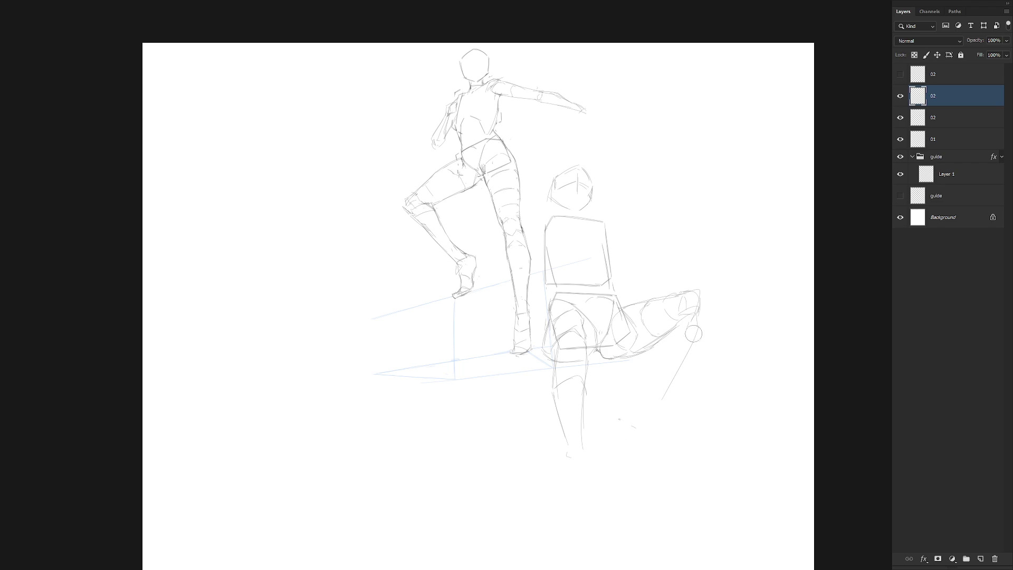
left_click_drag(700, 312, 655, 399)
left_click_drag(679, 322, 641, 401)
mouse_move(667, 350)
left_mouse_down()
mouse_move(683, 344)
mouse_move(673, 356)
left_mouse_up()
Step: Lasso the hanging lower leg, shift it about 49 px right, and deselect
left_click(900, 96)
left_click(900, 96)
left_click_drag(552, 313, 568, 315)
key("l")
mouse_move(595, 363)
left_mouse_down()
mouse_move(593, 373)
mouse_move(538, 380)
mouse_move(594, 447)
left_mouse_up()
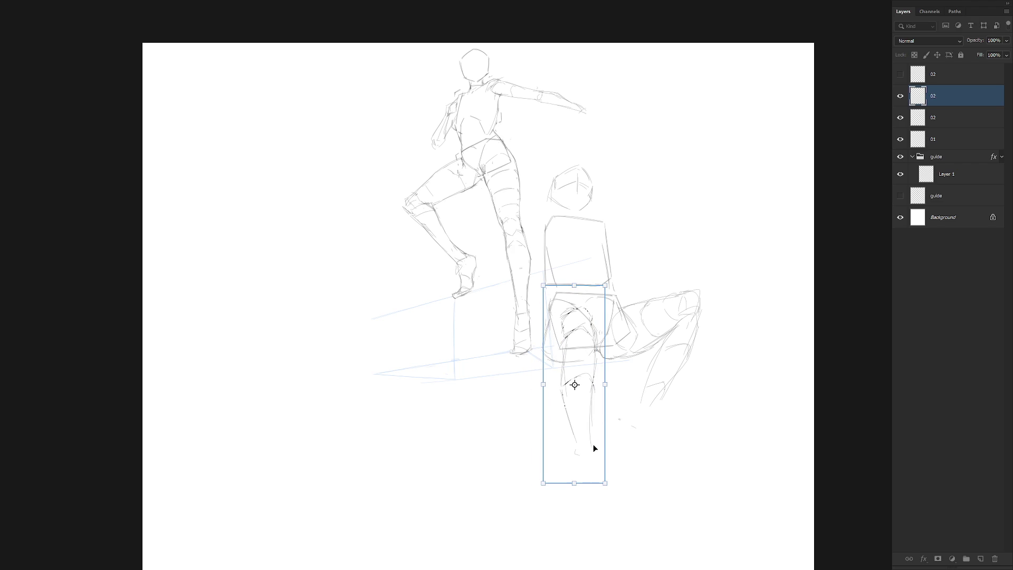
key("ctrl+d")
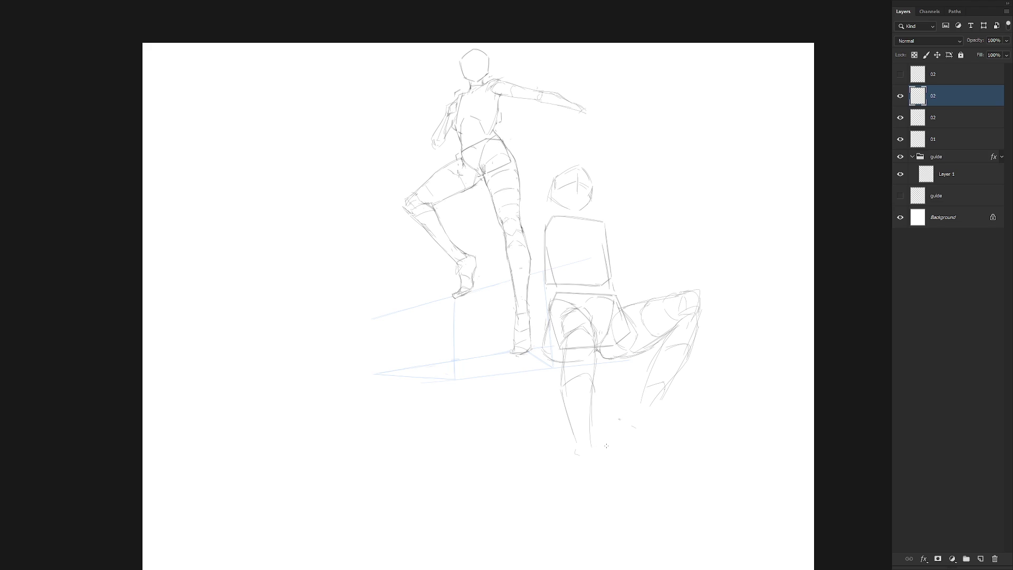
left_click(954, 168)
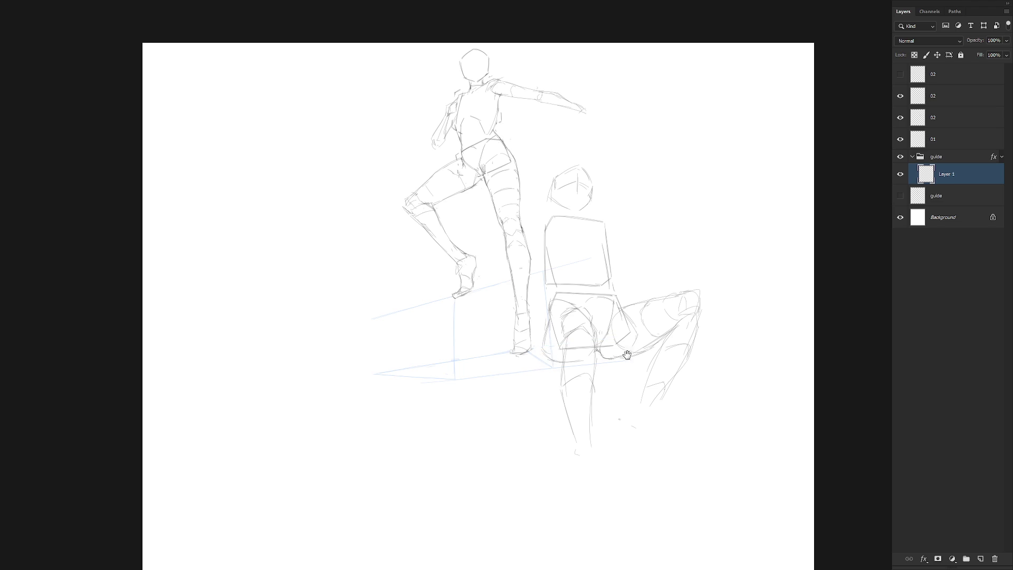
Step: With the view rotated, delete the stray guide line on Layer 1, then reset the rotation
key("r")
mouse_move(626, 353)
left_mouse_down()
mouse_move(543, 429)
mouse_move(505, 389)
mouse_move(514, 457)
left_mouse_up()
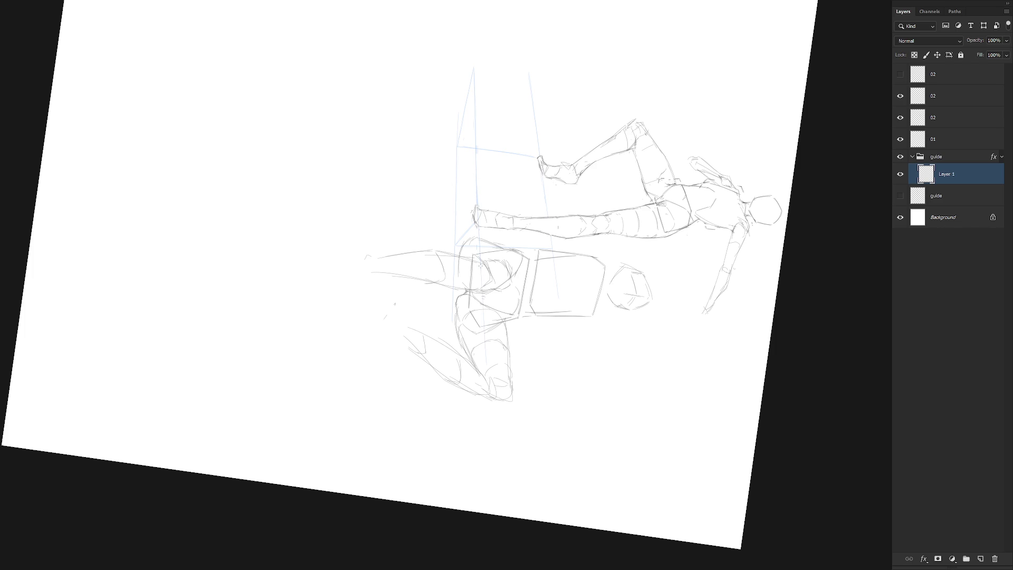
scroll(485, 351, "up", 3)
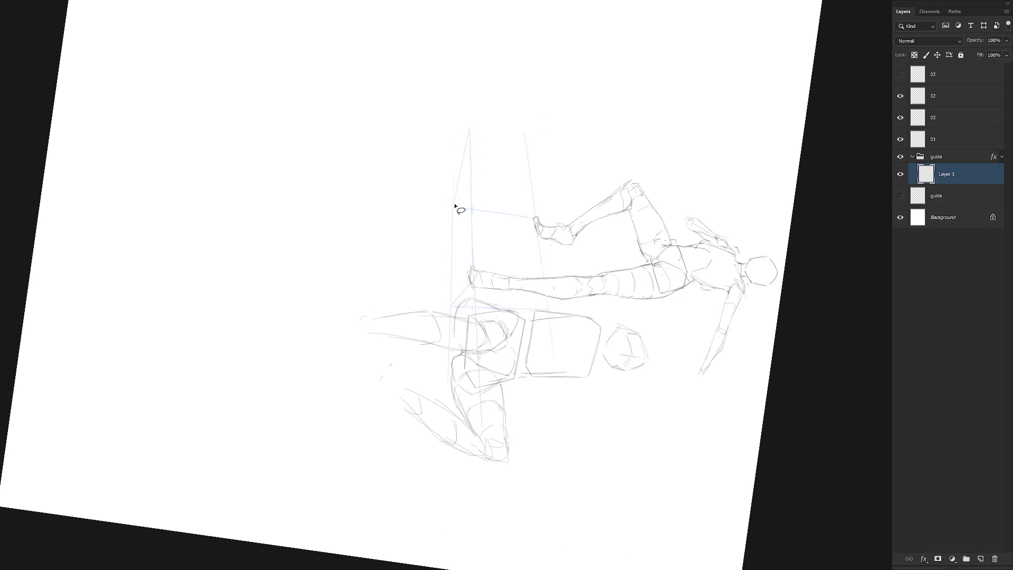
mouse_move(454, 213)
left_mouse_down()
mouse_move(452, 170)
mouse_move(452, 323)
mouse_move(425, 204)
mouse_move(470, 93)
left_mouse_up()
key("Delete")
key("ctrl+d")
key("Escape")
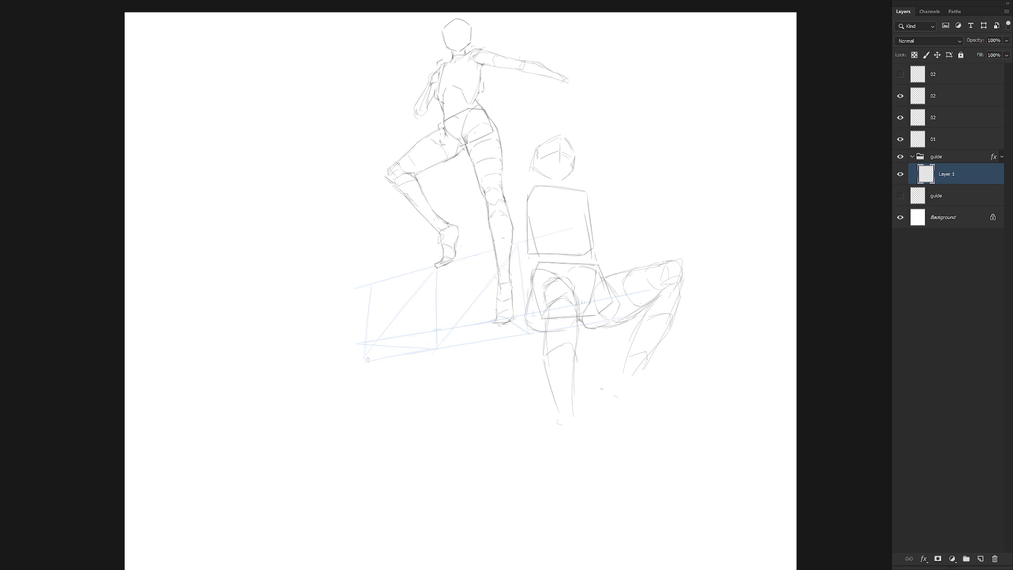
Step: Hide the second 02 layer and show and select the top 02 crossed-legs layer
left_click(931, 95)
left_click(900, 96)
left_click(900, 96)
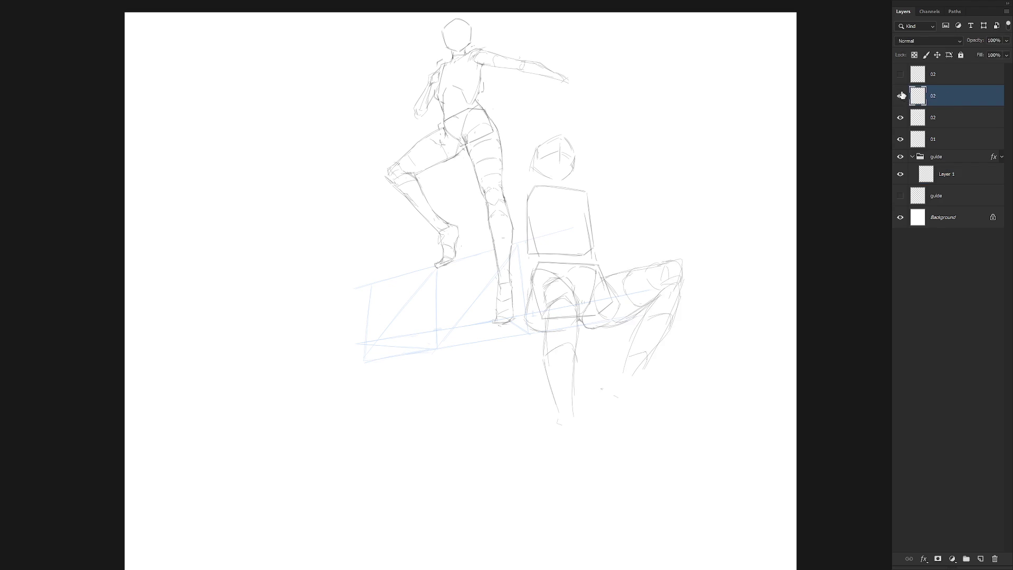
left_click(900, 96)
left_click(901, 74)
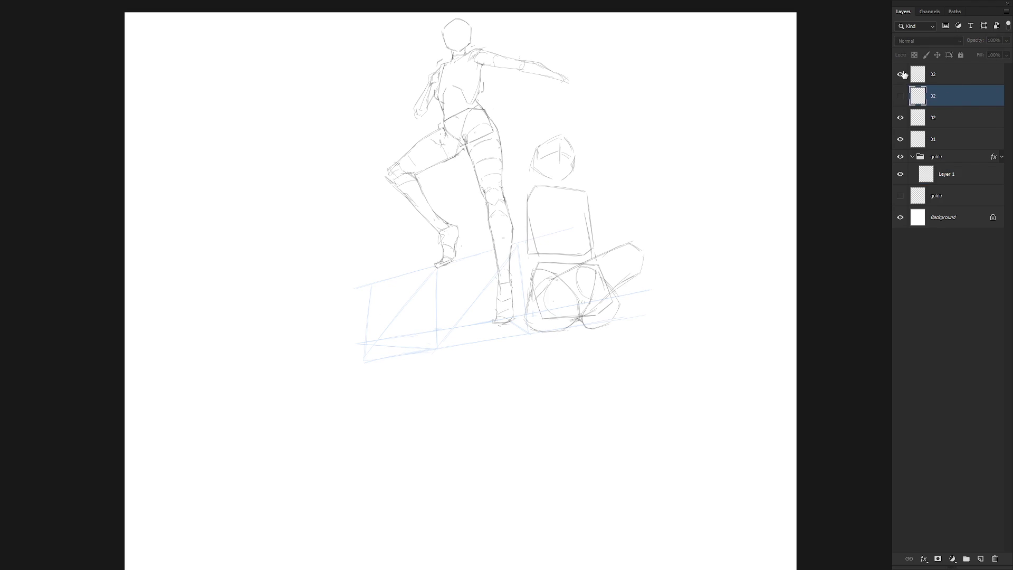
left_click(916, 74)
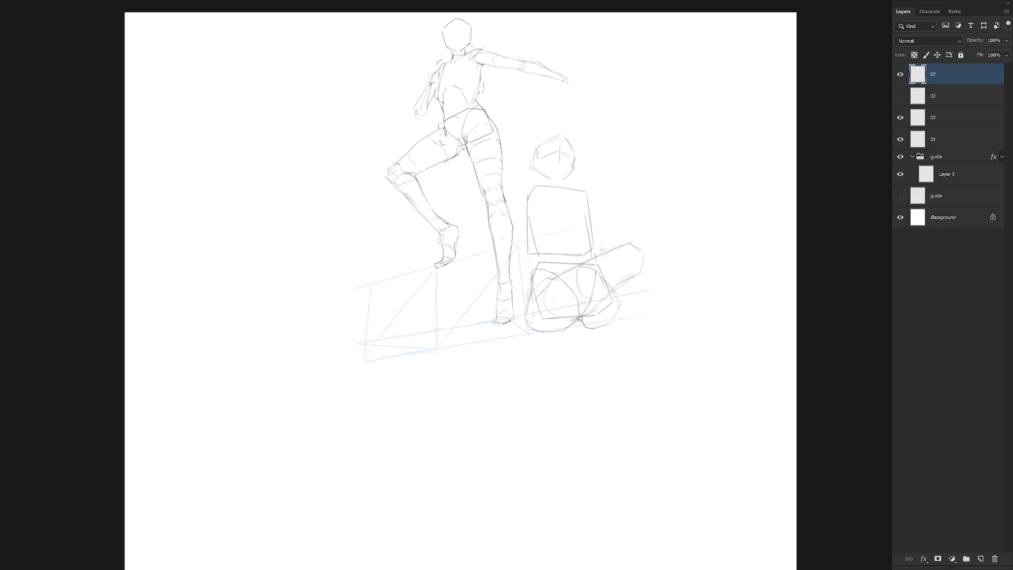
mouse_move(614, 231)
left_mouse_down()
mouse_move(635, 219)
mouse_move(645, 234)
left_mouse_up()
key("ctrl+z")
Step: Lasso the crossed legs and rotate them clockwise around the hip
key("l")
mouse_move(580, 320)
left_mouse_down()
mouse_move(640, 294)
mouse_move(583, 252)
mouse_move(547, 285)
left_mouse_up()
key("ctrl+t")
mouse_move(611, 271)
left_mouse_down()
mouse_move(554, 278)
mouse_move(564, 298)
mouse_move(555, 287)
left_mouse_up()
mouse_move(697, 210)
left_mouse_down()
mouse_move(679, 179)
mouse_move(685, 189)
left_mouse_up()
key("Return")
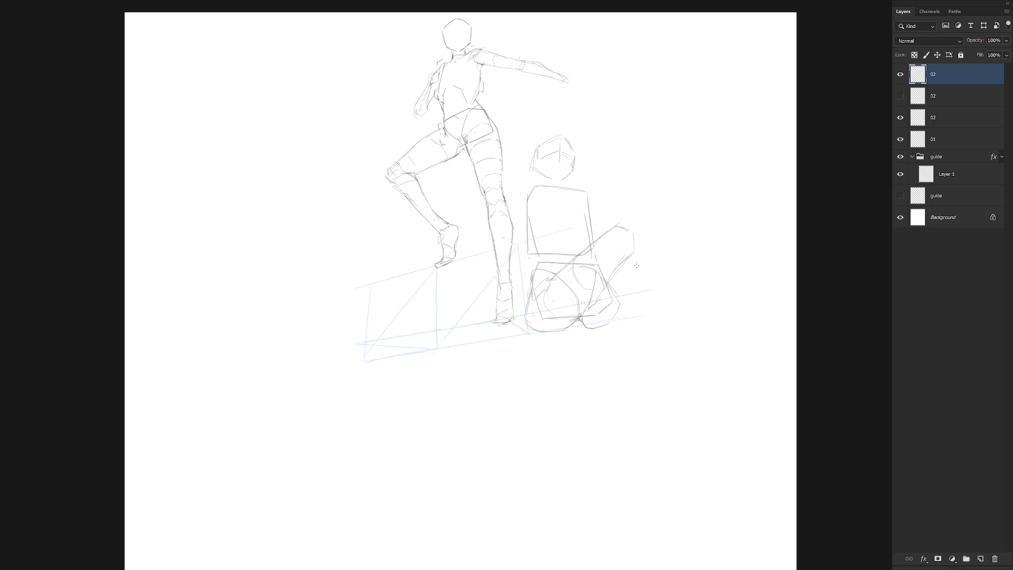
Step: Sketch a knee oval and the lower leg's right contour below it
left_click_drag(649, 260, 634, 317)
left_click_drag(648, 283, 607, 396)
key("ctrl+z")
mouse_move(620, 278)
left_mouse_down()
mouse_move(648, 285)
mouse_move(609, 332)
mouse_move(609, 357)
left_mouse_up()
key("ctrl+z")
key("ctrl+z")
mouse_move(628, 285)
left_mouse_down()
mouse_move(653, 279)
mouse_move(634, 301)
mouse_move(666, 350)
mouse_move(667, 304)
mouse_move(678, 342)
left_mouse_up()
key("ctrl+z")
key("ctrl+z")
key("ctrl+z")
left_click_drag(658, 292, 678, 341)
key("ctrl+z")
mouse_move(659, 296)
left_mouse_down()
mouse_move(686, 356)
mouse_move(674, 378)
mouse_move(703, 397)
mouse_move(690, 372)
mouse_move(701, 378)
left_mouse_up()
key("ctrl+z")
key("ctrl+z")
Step: Add the foot tip and redraw the upper and outer thigh lines down to the knee
left_click_drag(702, 387, 705, 399)
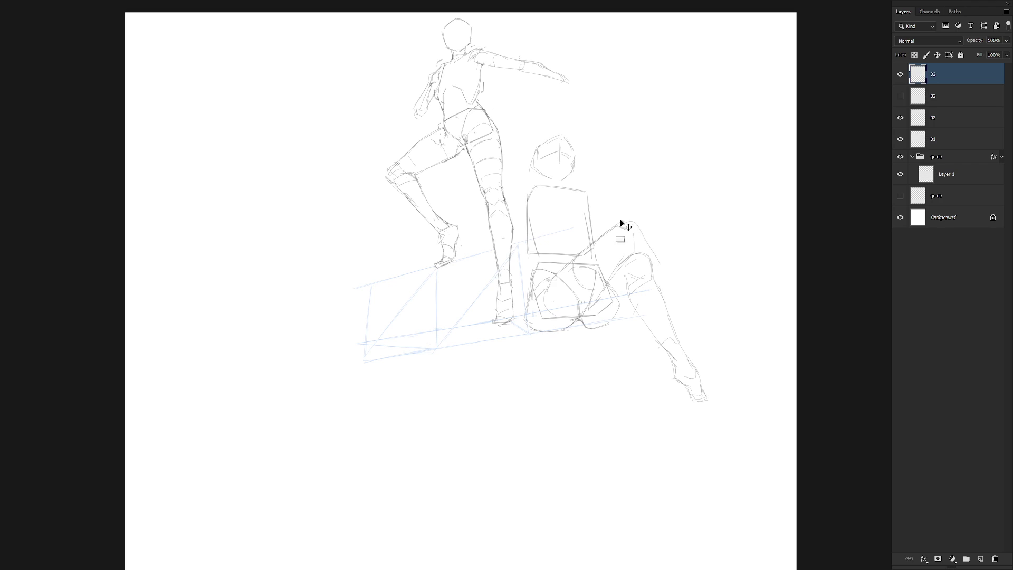
key("ctrl+z")
left_click_drag(625, 221, 688, 306)
left_click_drag(629, 227, 697, 307)
Step: Show the second 02 layer and toggle each 02 layer's visibility to compare
left_click(900, 96)
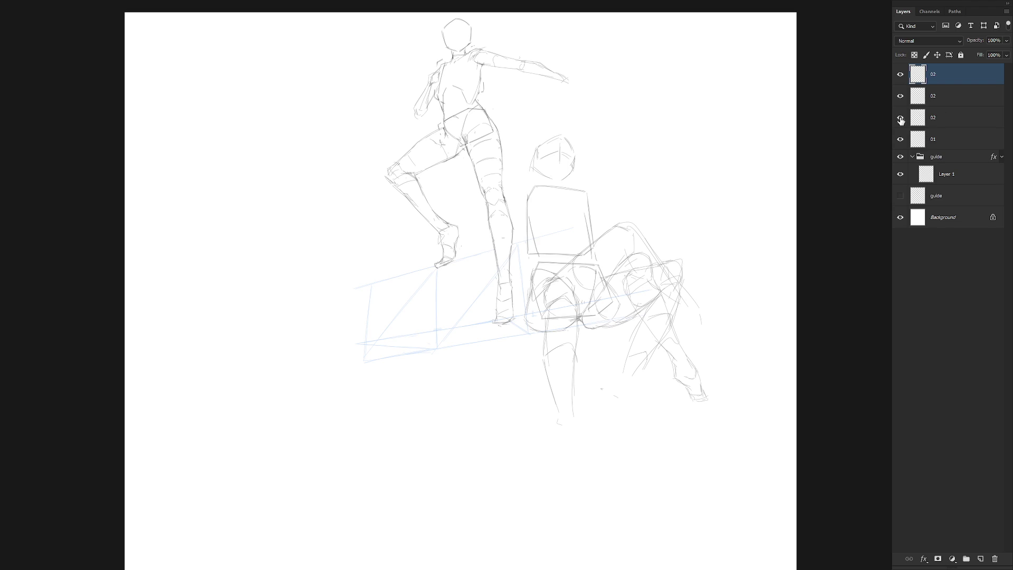
left_click(900, 118)
left_click(900, 118)
left_click(900, 74)
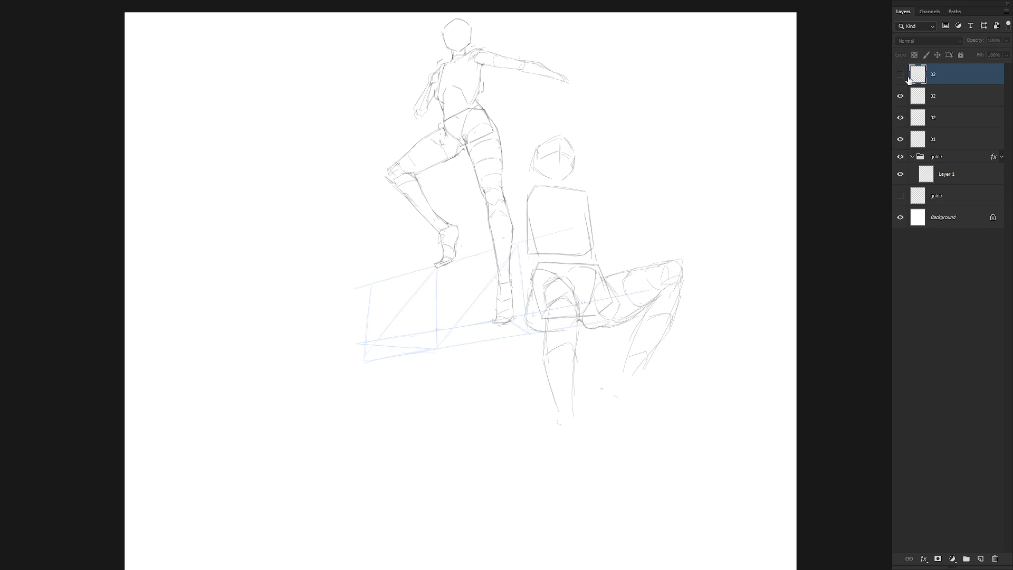
left_click(900, 74)
Step: Move all three 02 layers up about 13 px and tilt them slightly clockwise
left_click(935, 119, "shift")
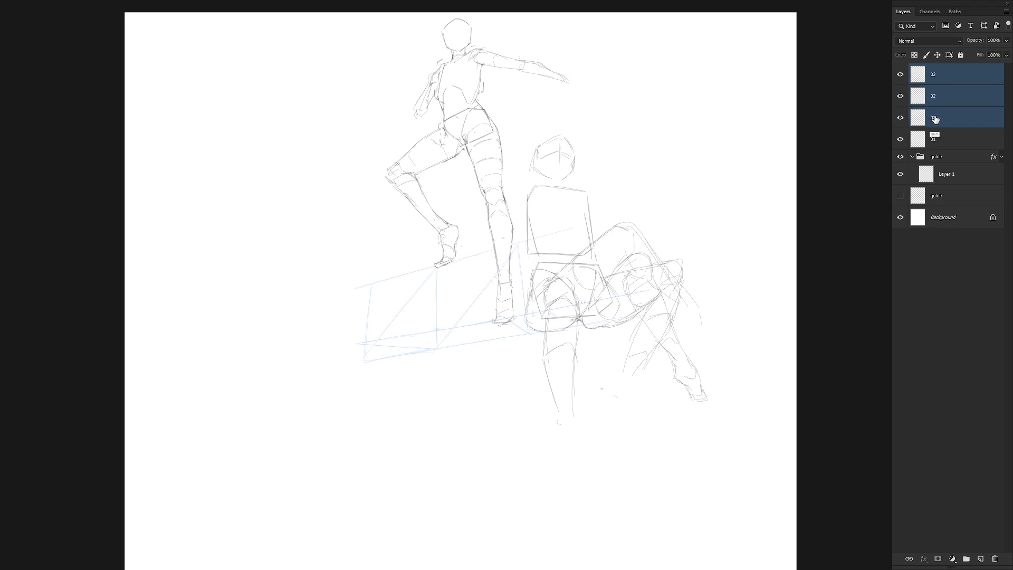
left_click_drag(656, 353, 657, 345)
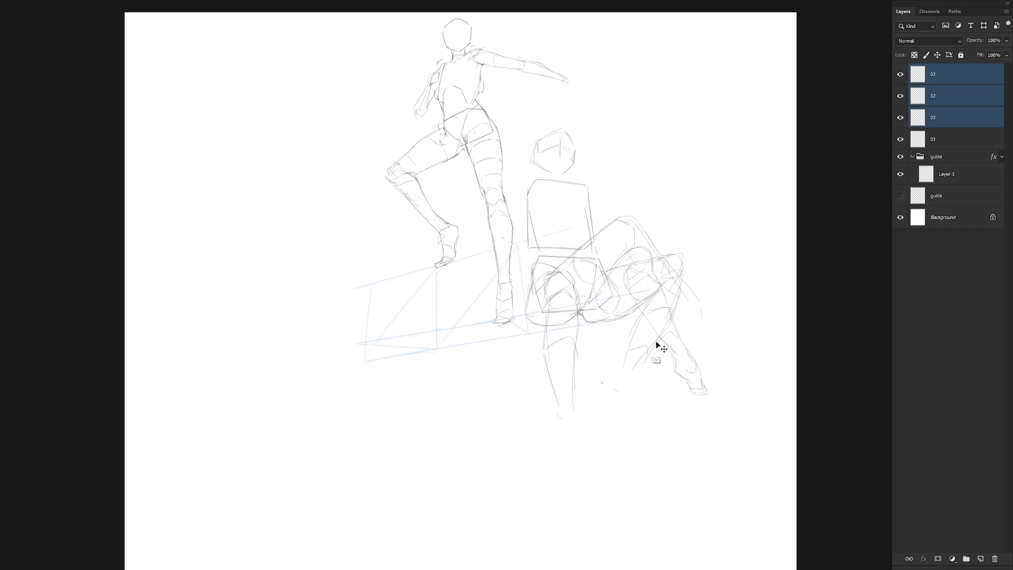
key("ctrl+t")
left_click_drag(733, 119, 723, 116)
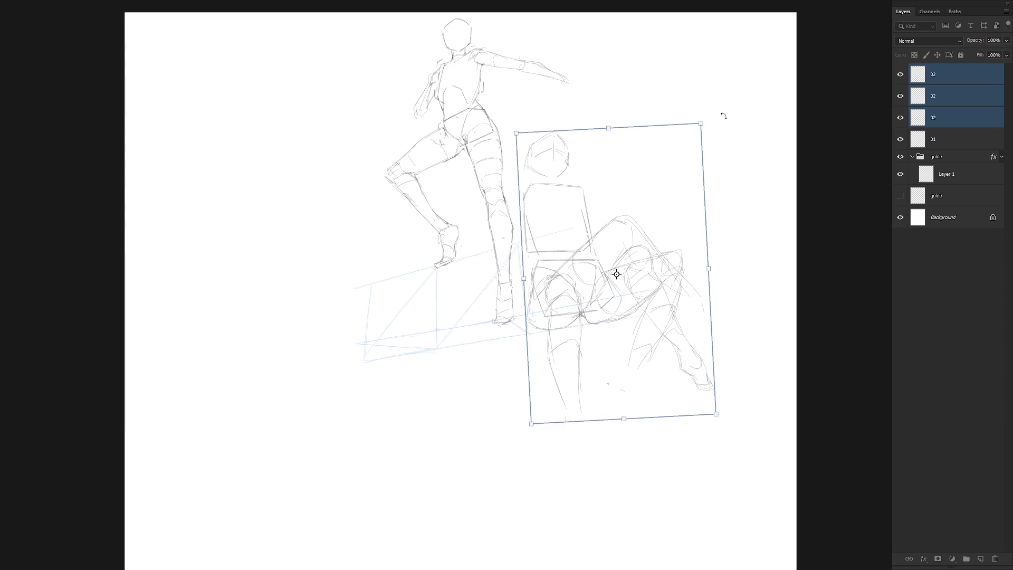
left_click_drag(658, 315, 656, 313)
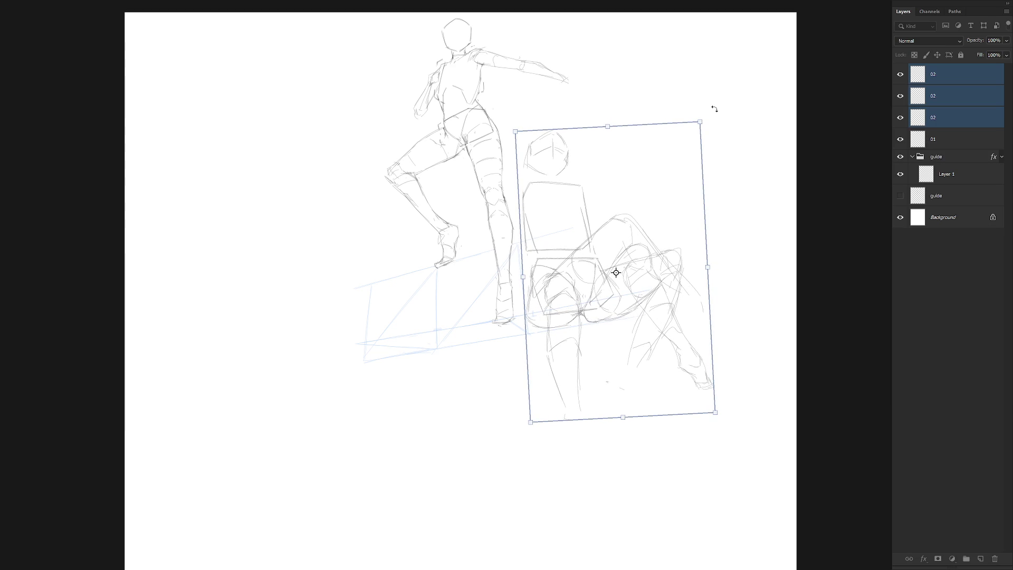
key("Return")
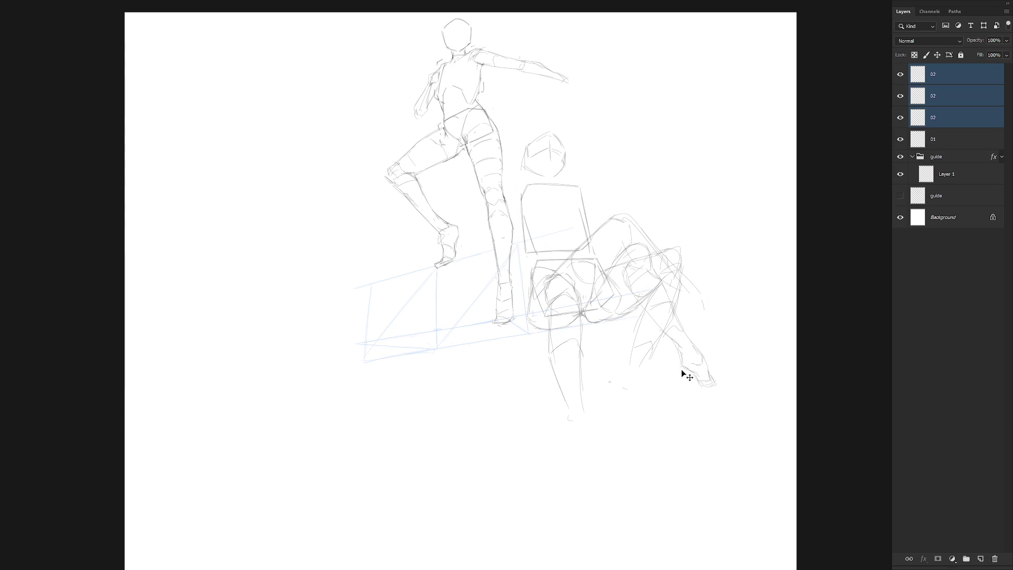
Step: Hide the middle 02 hanging-leg layer, leaving the top 02 extended-leg version visible
left_click(952, 106)
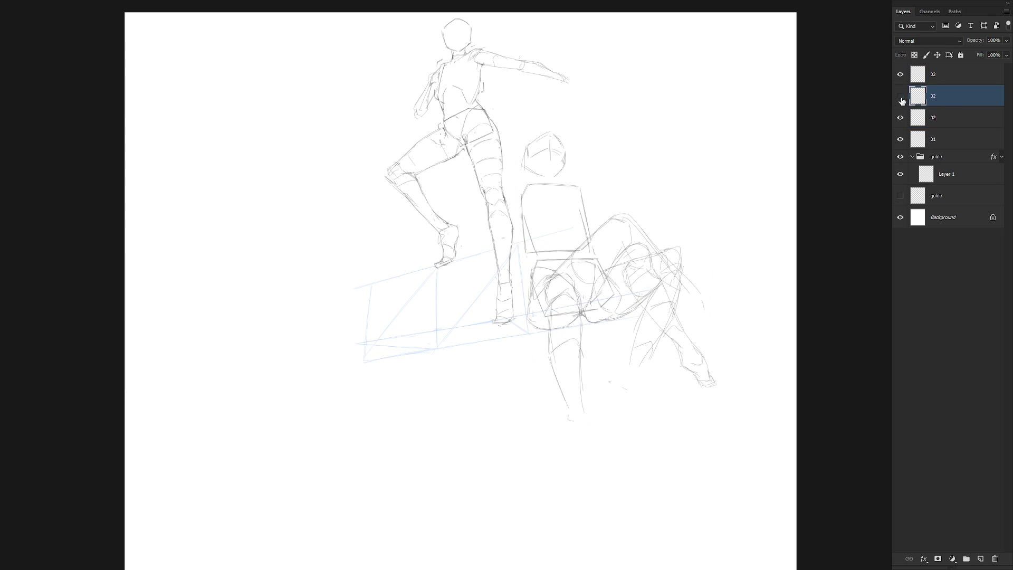
left_click(900, 95)
left_click(900, 74)
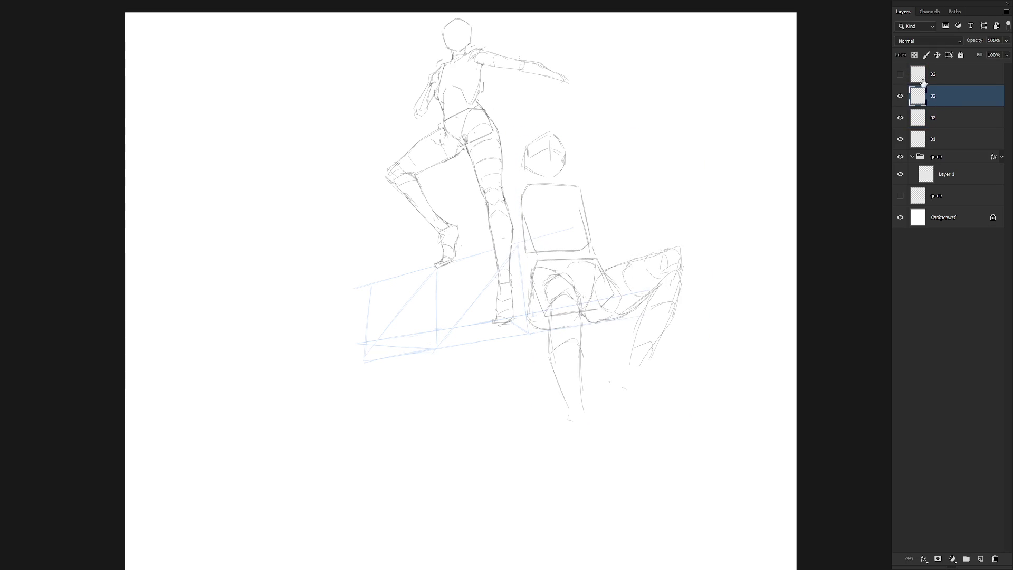
left_click(899, 97)
left_click(900, 74)
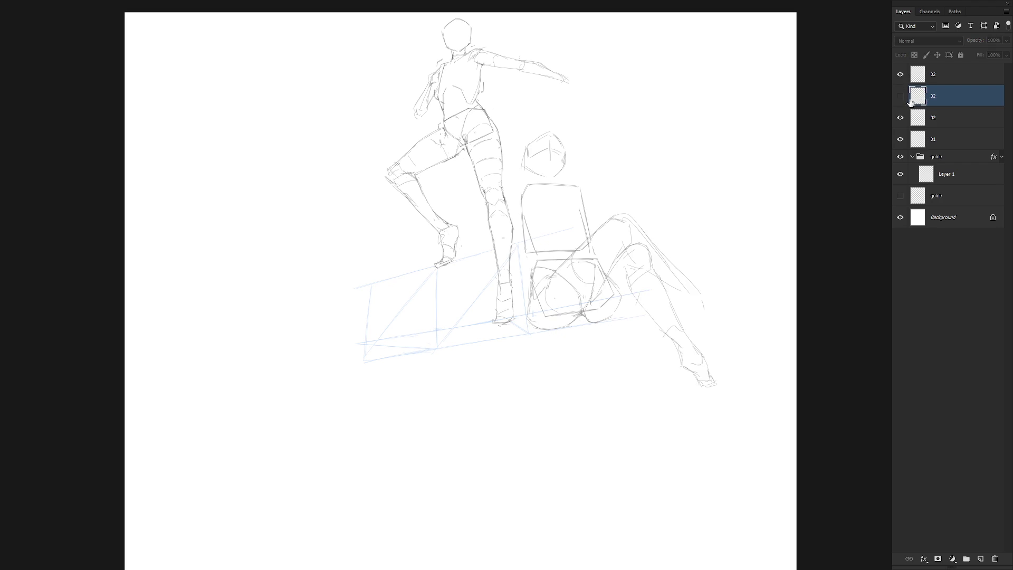
Step: Rotate the view and draw a long vertical blue line beside the ground guide
key("r")
mouse_move(580, 475)
left_mouse_down()
mouse_move(667, 283)
mouse_move(651, 377)
left_mouse_up()
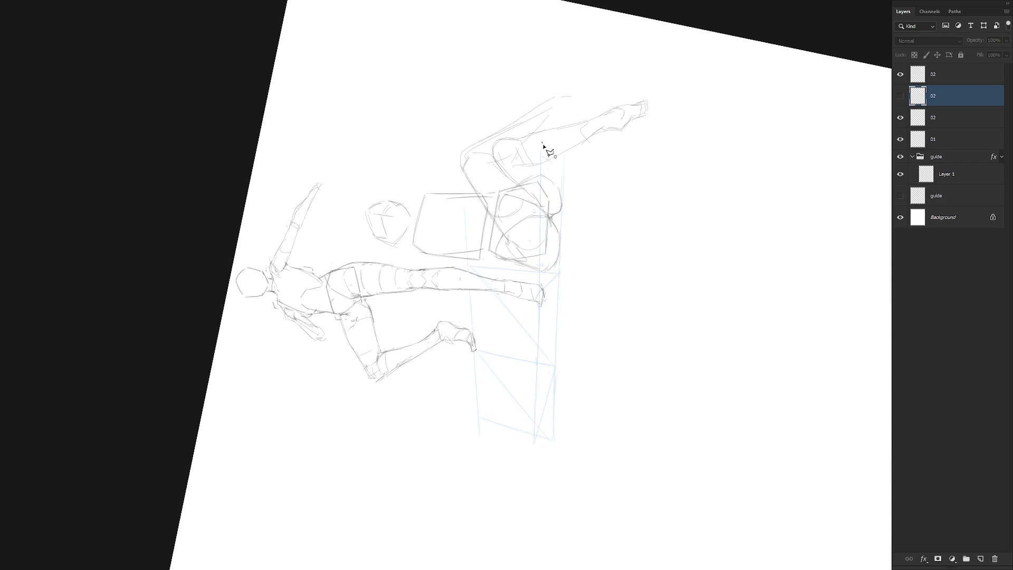
left_click_drag(542, 143, 535, 476)
key("ctrl+z")
left_click_drag(561, 158, 555, 522)
Step: Try a straight-edged selection along the guide, then cancel it
left_click(563, 152)
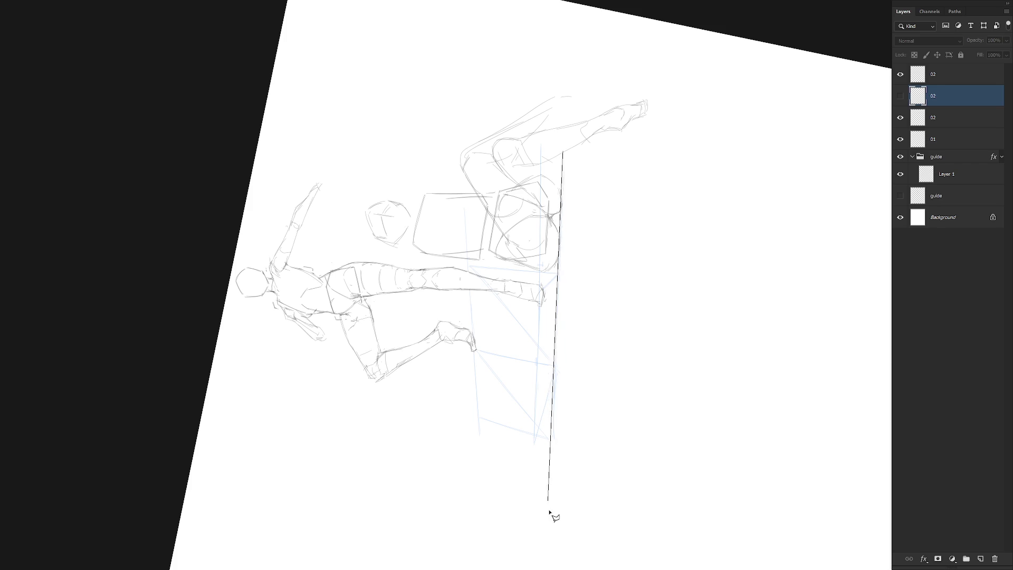
left_click(552, 537)
left_click(487, 525)
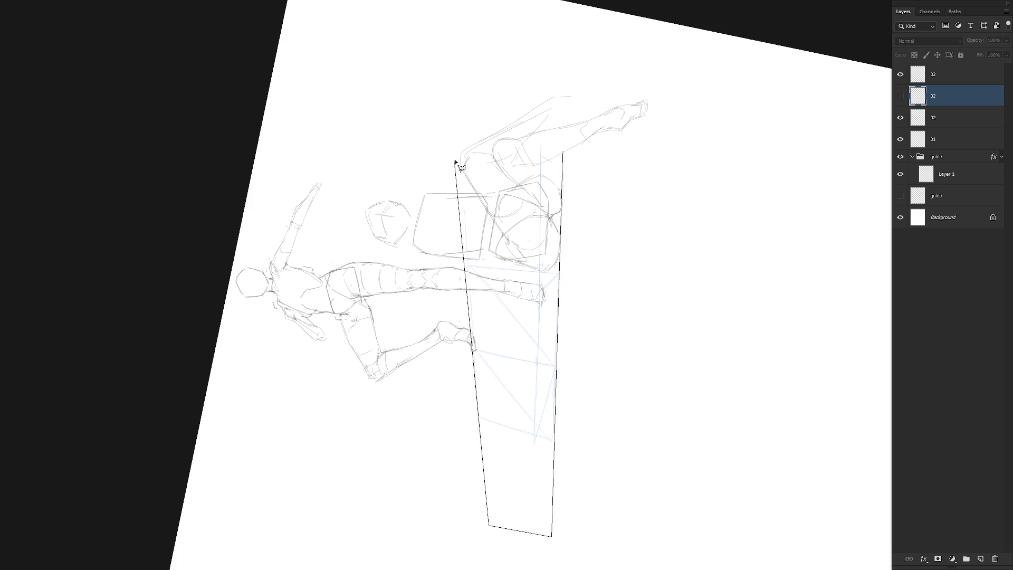
left_click(483, 524)
left_click(460, 114)
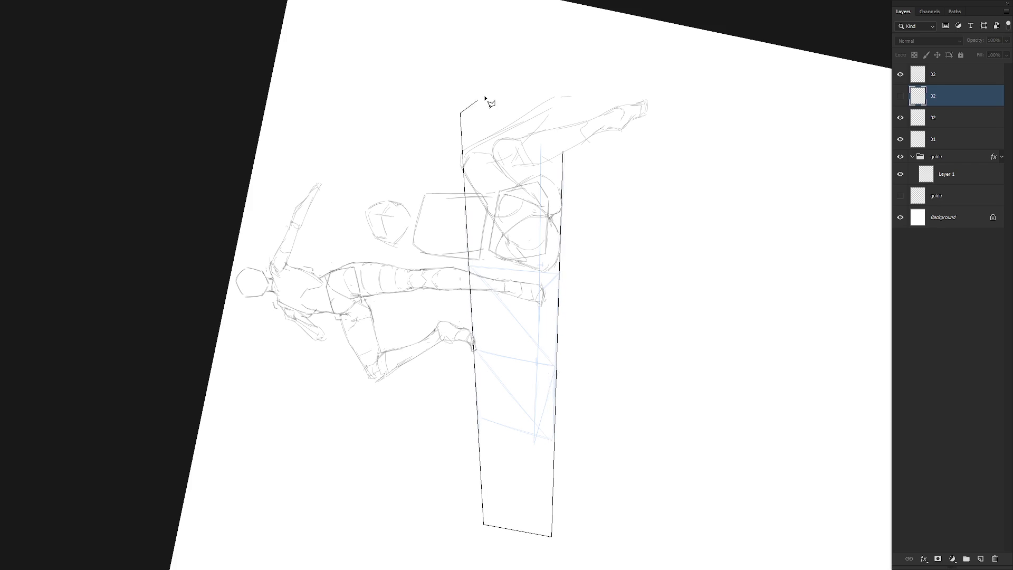
left_click(541, 119)
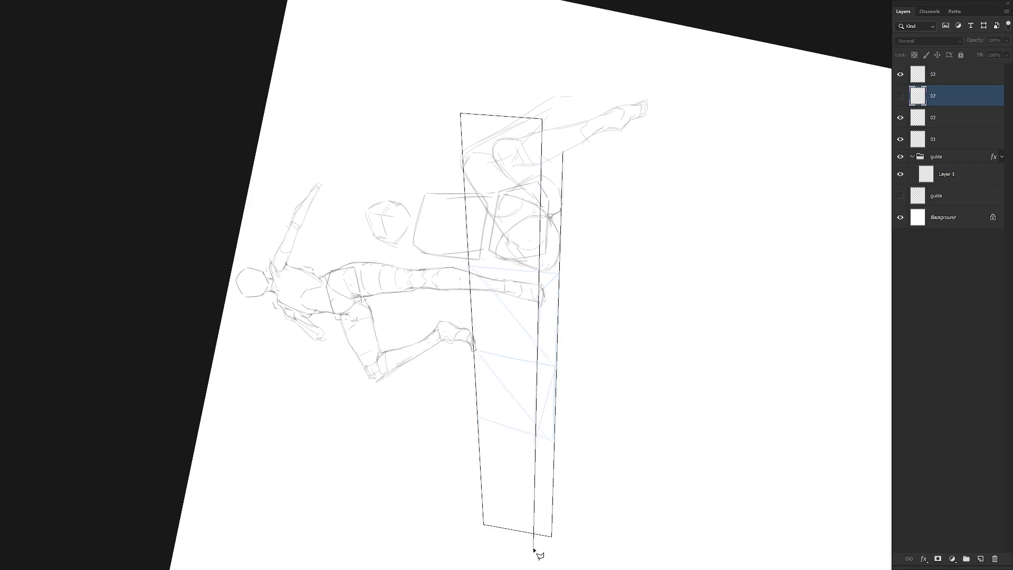
scroll(533, 552, "down", 1)
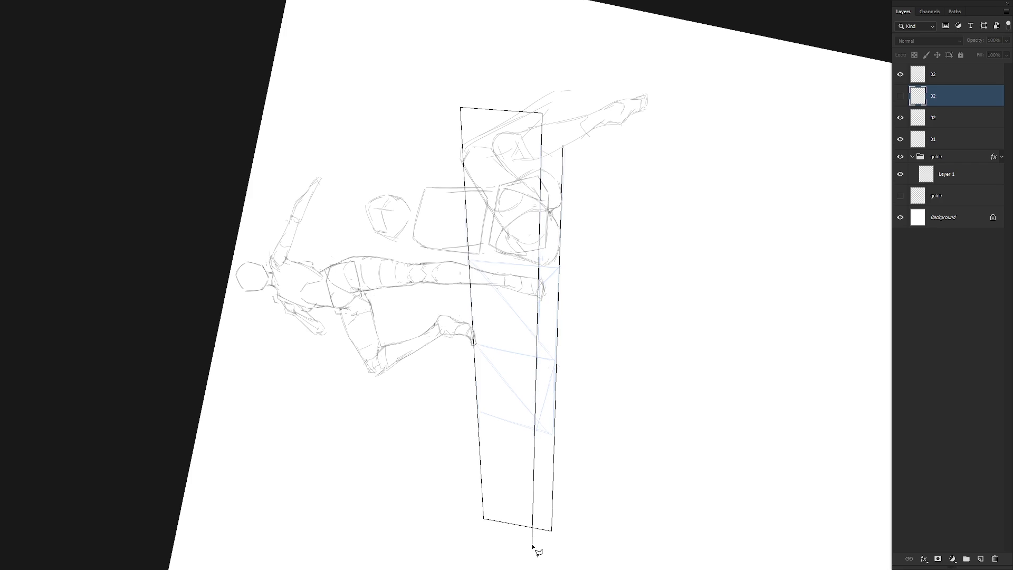
key("Escape")
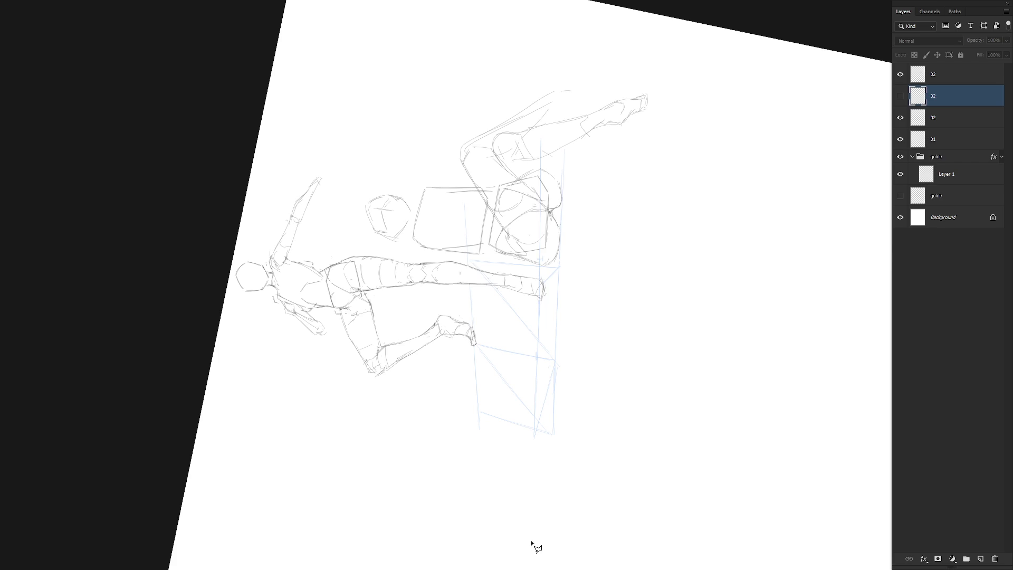
Step: On guide Layer 1, reset the view rotation upright and recentre the sketch
left_click(948, 176)
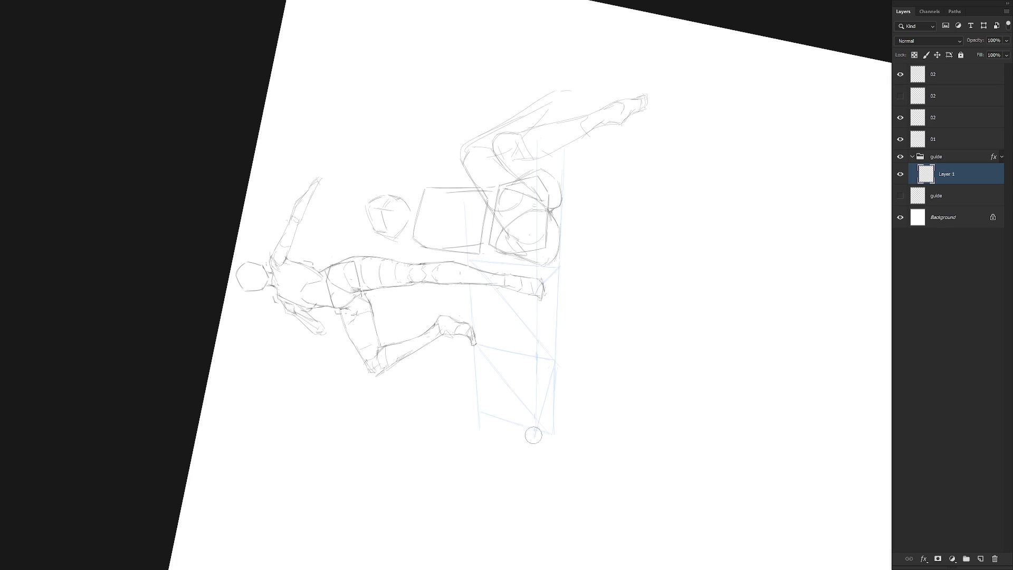
key("Escape")
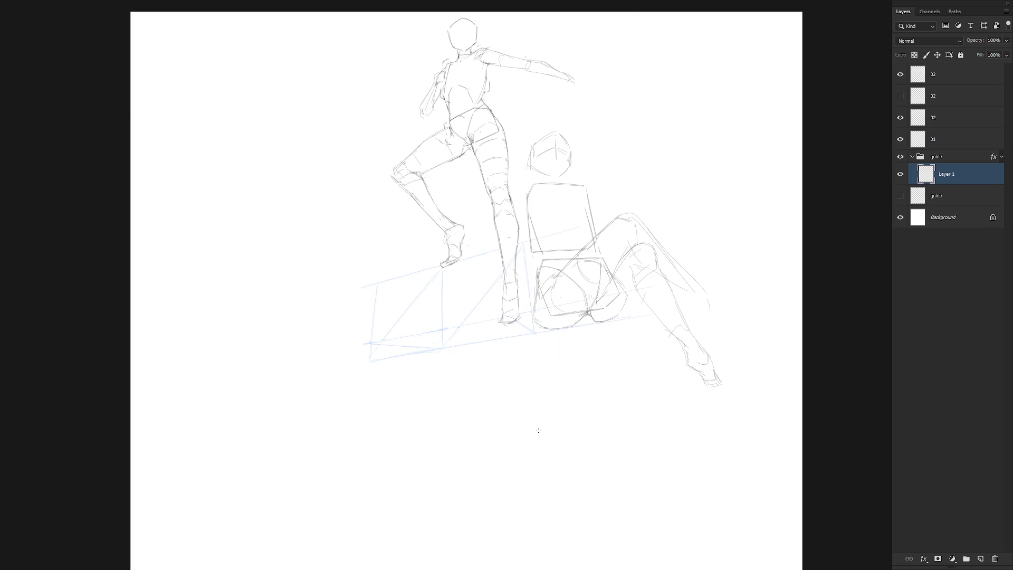
left_click_drag(538, 430, 529, 484)
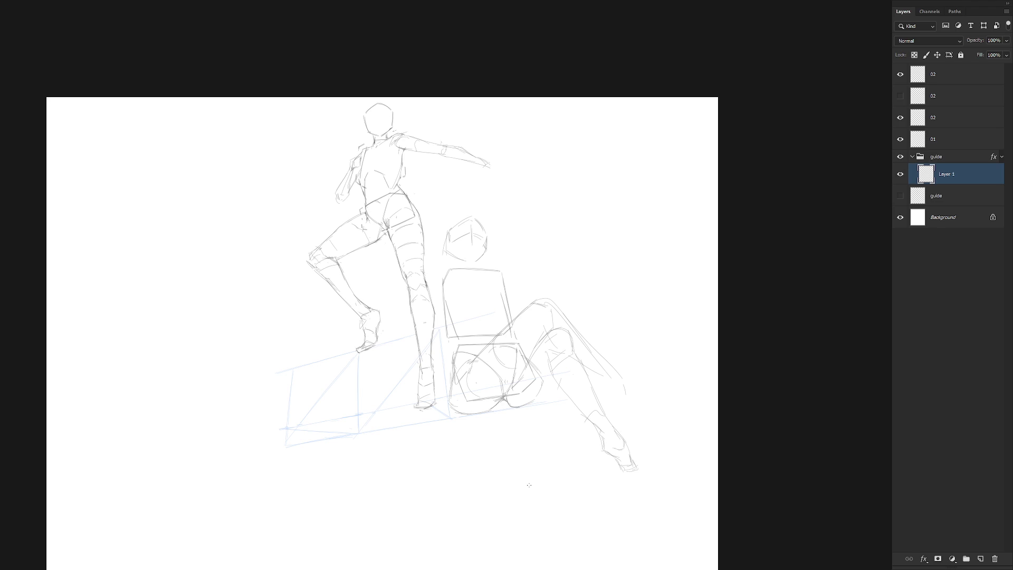
Step: Compare layer visibility and hide the top 02 sprawled-legs sketch
left_click(915, 156)
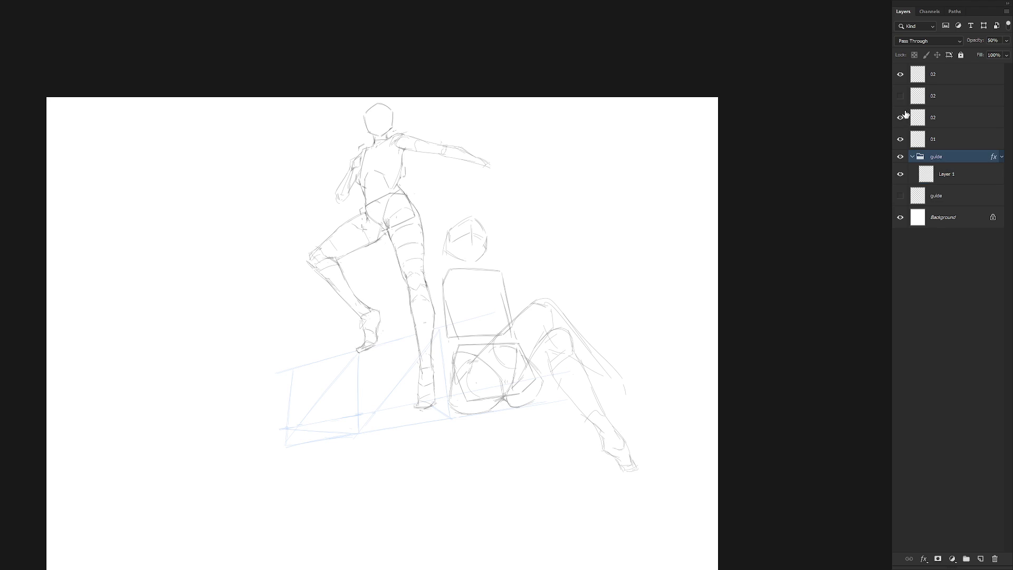
left_click(900, 75)
left_click(900, 74)
left_click(928, 75)
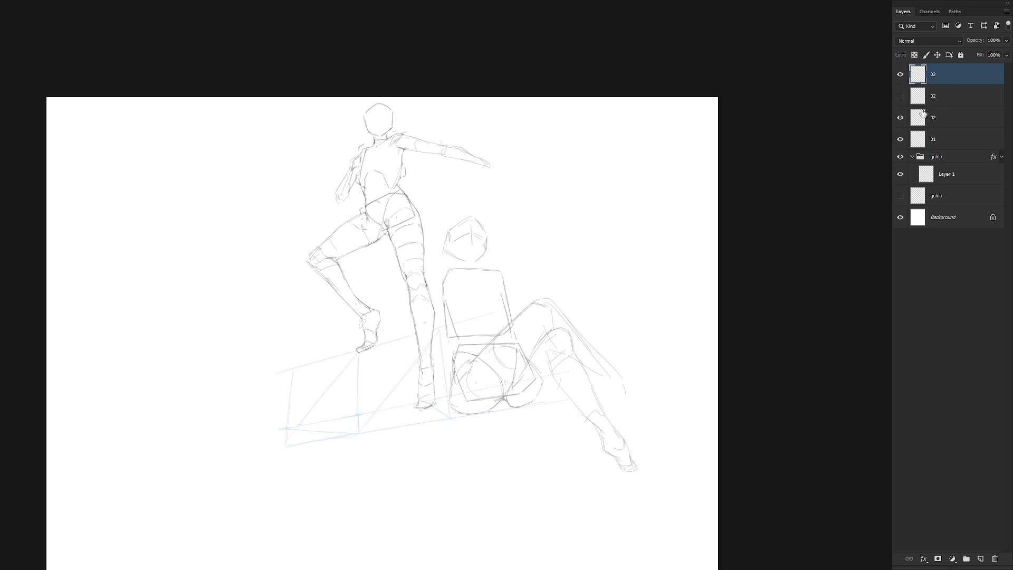
left_click(900, 117)
left_click(901, 118)
left_click(900, 75)
left_click(900, 117)
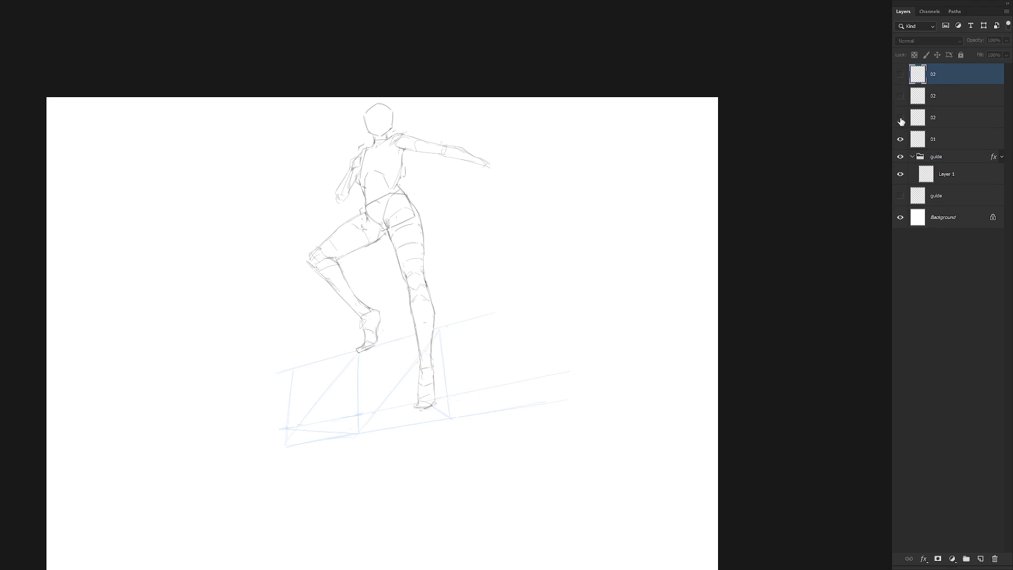
left_click(901, 118)
Step: On the chair-box layer, redraw lines around the seated figure's knee and foot
left_click(928, 117)
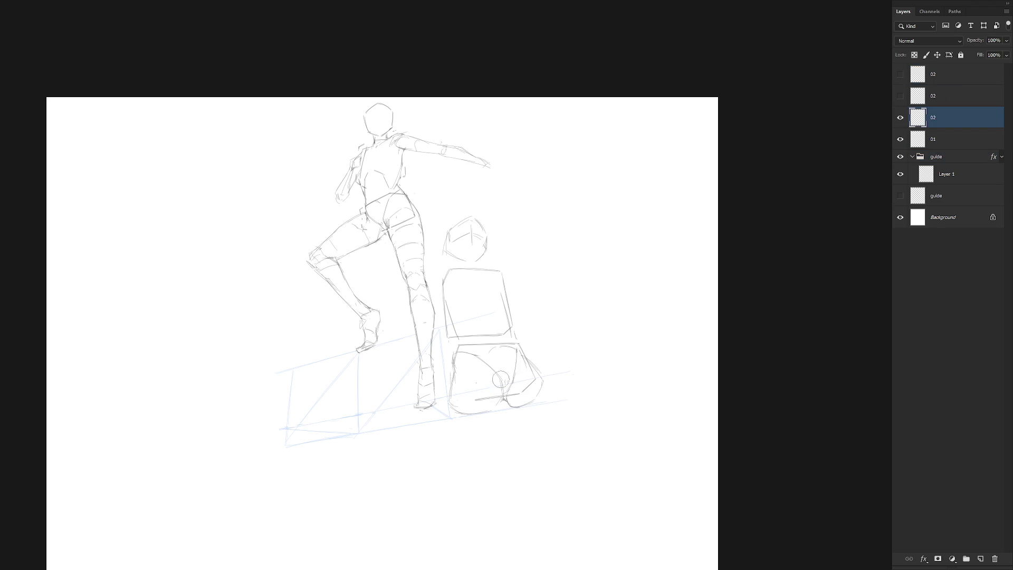
mouse_move(500, 379)
left_mouse_down()
mouse_move(482, 400)
mouse_move(532, 385)
left_mouse_up()
key("ctrl+z")
key("ctrl+z")
mouse_move(466, 393)
left_mouse_down()
mouse_move(493, 396)
mouse_move(486, 398)
left_mouse_up()
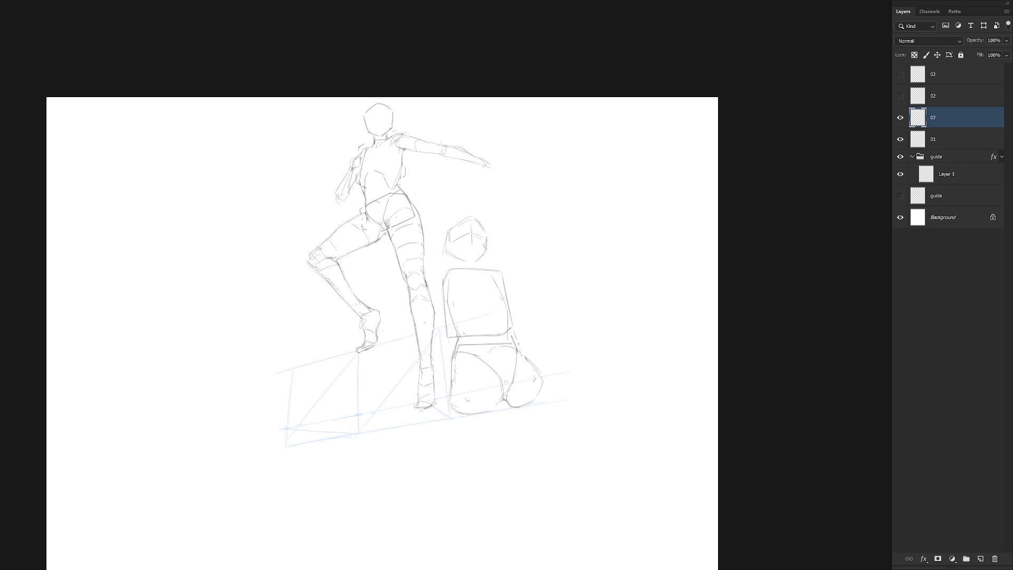
Step: Redraw the top and right edges of the second figure's torso box
left_click_drag(450, 280, 492, 277)
key("ctrl+z")
left_click_drag(451, 275, 501, 271)
left_click_drag(502, 274, 512, 323)
Step: Erase the torso's bottom line, sketch new torso lines, and lasso the head and torso
left_click_drag(475, 334, 504, 332)
left_click_drag(453, 336, 460, 336)
left_click_drag(483, 310, 472, 340)
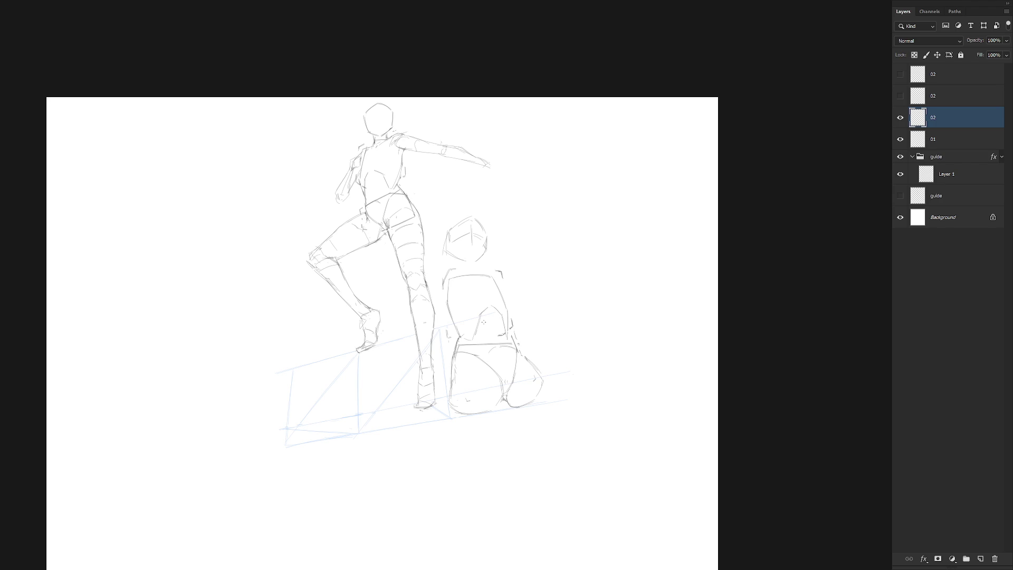
key("l")
mouse_move(447, 348)
left_mouse_down()
mouse_move(477, 305)
mouse_move(468, 342)
mouse_move(517, 341)
mouse_move(536, 264)
mouse_move(436, 287)
mouse_move(448, 346)
left_mouse_up()
Step: Transform the head and torso anchored at the head, then add a stroke along the right hip
key("ctrl+t")
left_click_drag(486, 263, 475, 248)
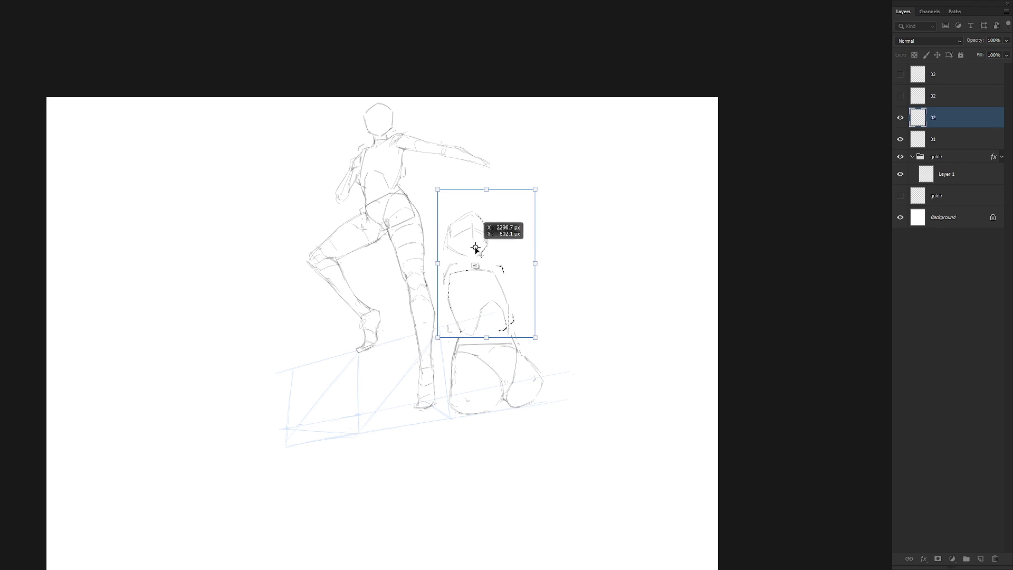
mouse_move(535, 337)
left_mouse_down()
mouse_move(507, 319)
mouse_move(454, 332)
mouse_move(455, 359)
left_mouse_up()
key("Return")
key("ctrl+z")
key("ctrl+z")
key("ctrl+z")
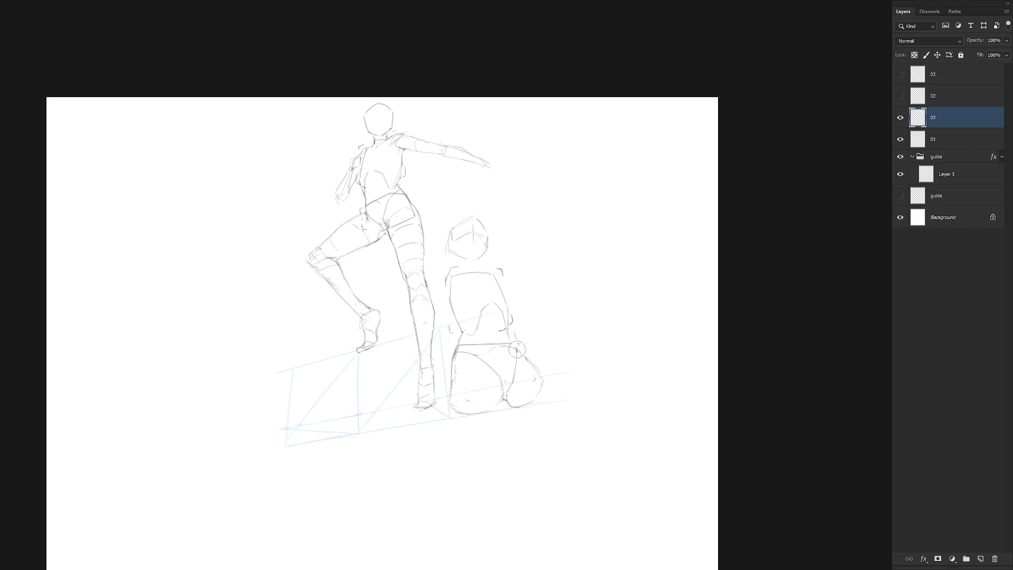
left_click_drag(515, 340, 518, 355)
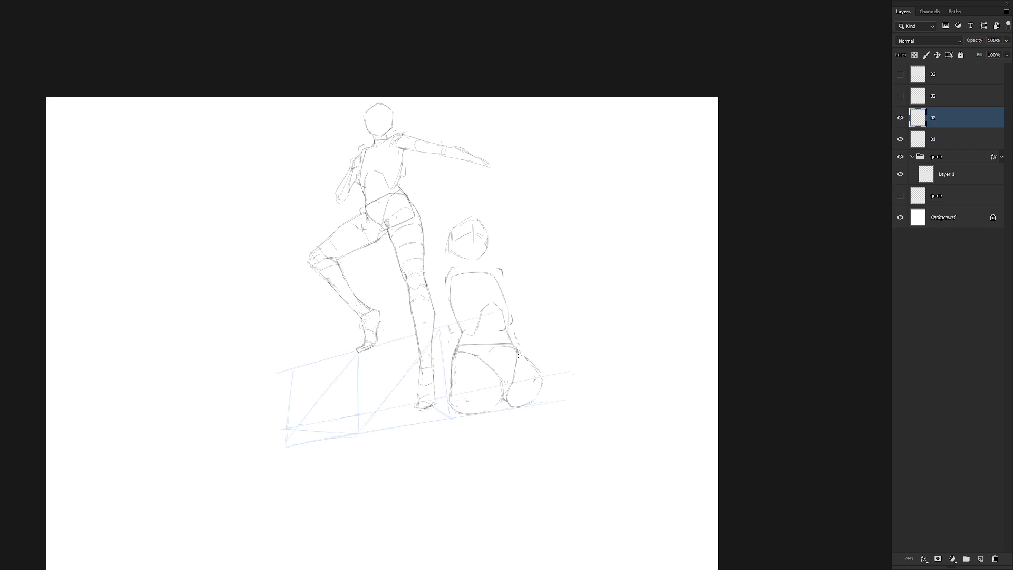
Step: Toggle the reclining-legs sketch for comparison and add a stroke along the kneeling figure's left thigh
left_click(900, 74)
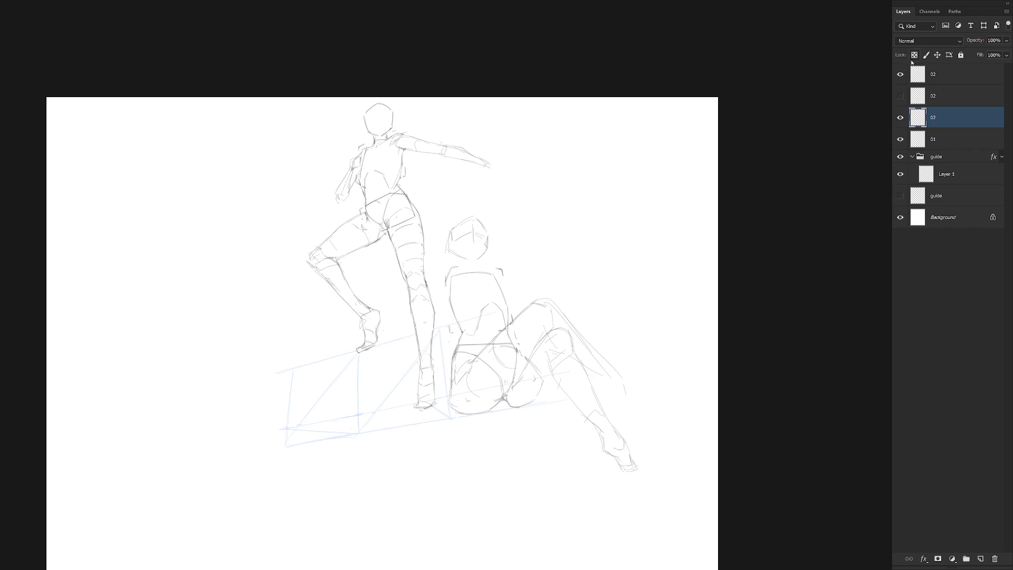
left_click(900, 74)
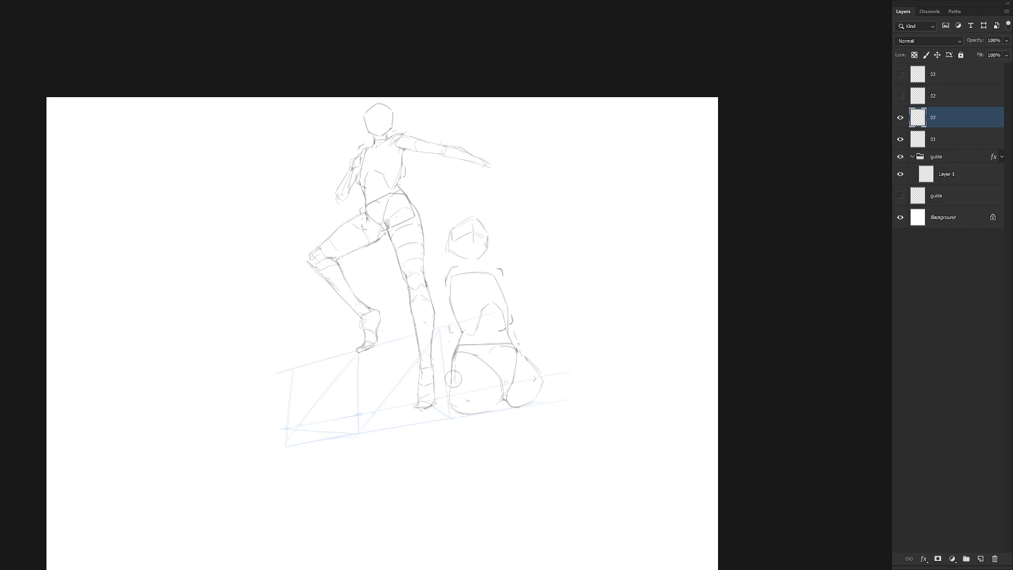
left_click_drag(453, 372, 452, 400)
left_click(900, 74)
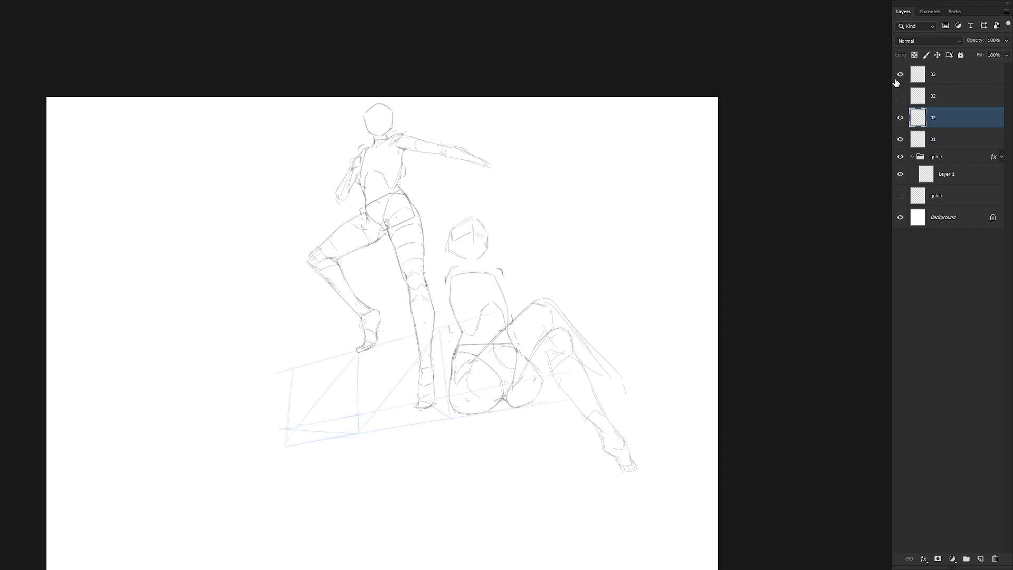
Step: Hide the top 02 layer, then show and select the second 02 layer with the alternate leg pose
left_click(900, 74)
left_click(900, 96)
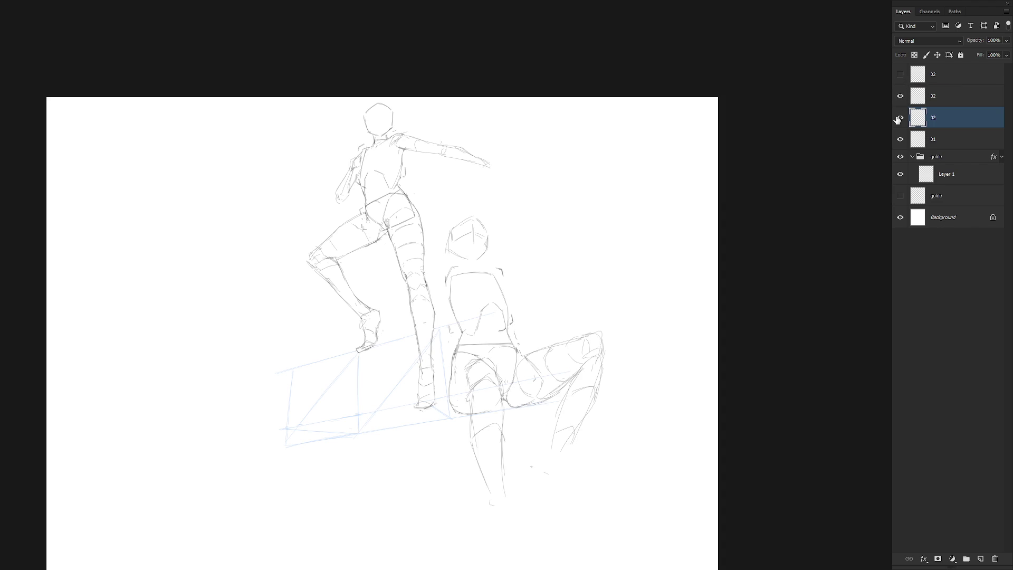
left_click(944, 101)
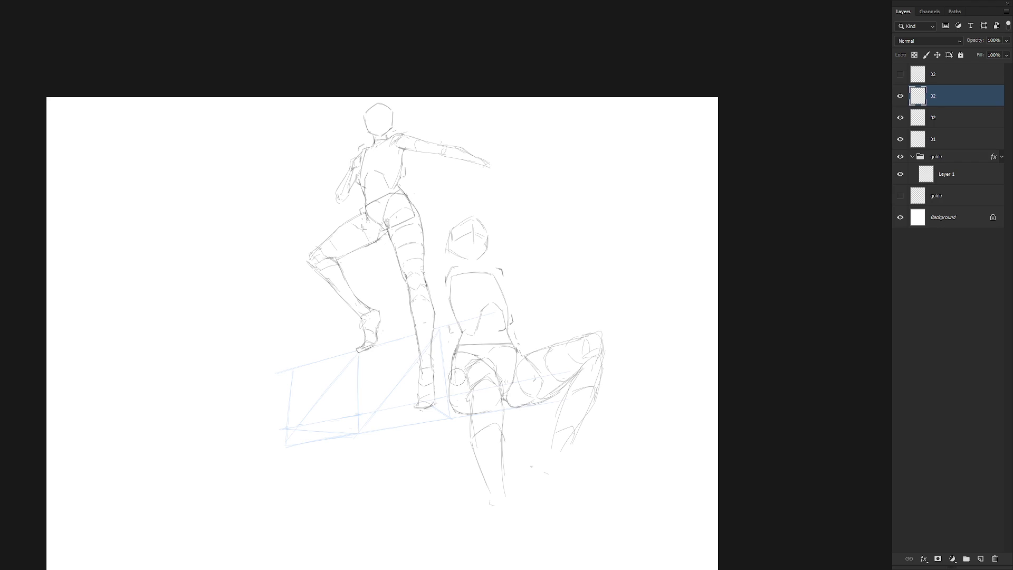
left_click(900, 118)
left_click(900, 118)
left_click(937, 122)
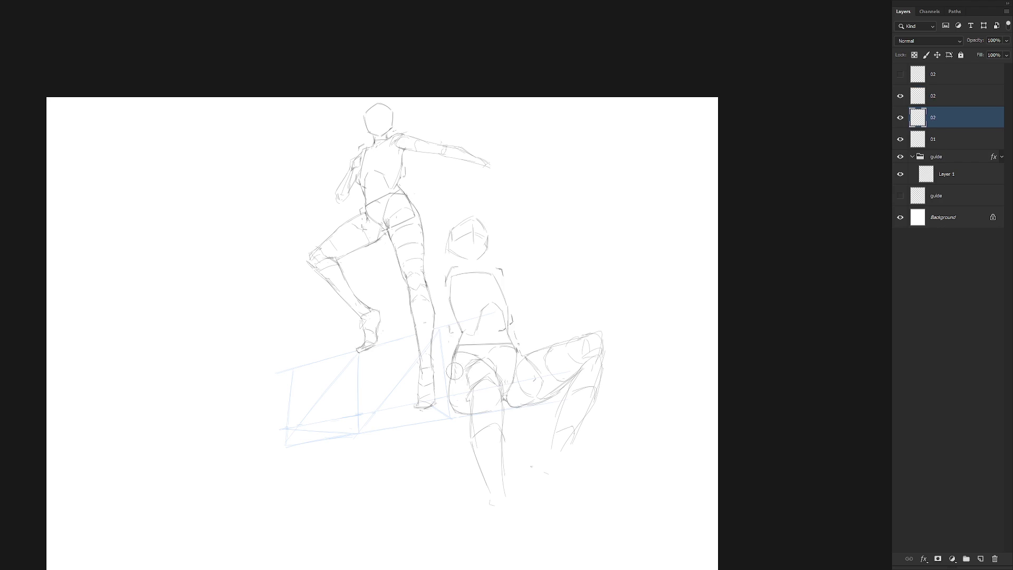
left_click(941, 99)
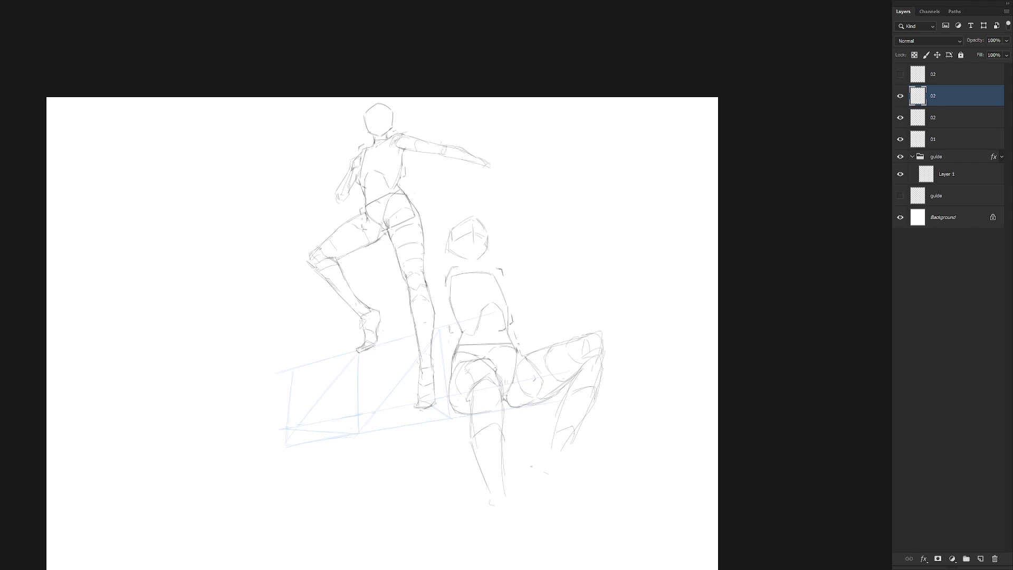
Step: Sketch the seated figure's hip, thigh, lower-leg and foot lines for the alternate bent-leg pose
left_click_drag(495, 368, 496, 378)
left_click_drag(472, 389, 470, 413)
left_click_drag(467, 372, 466, 389)
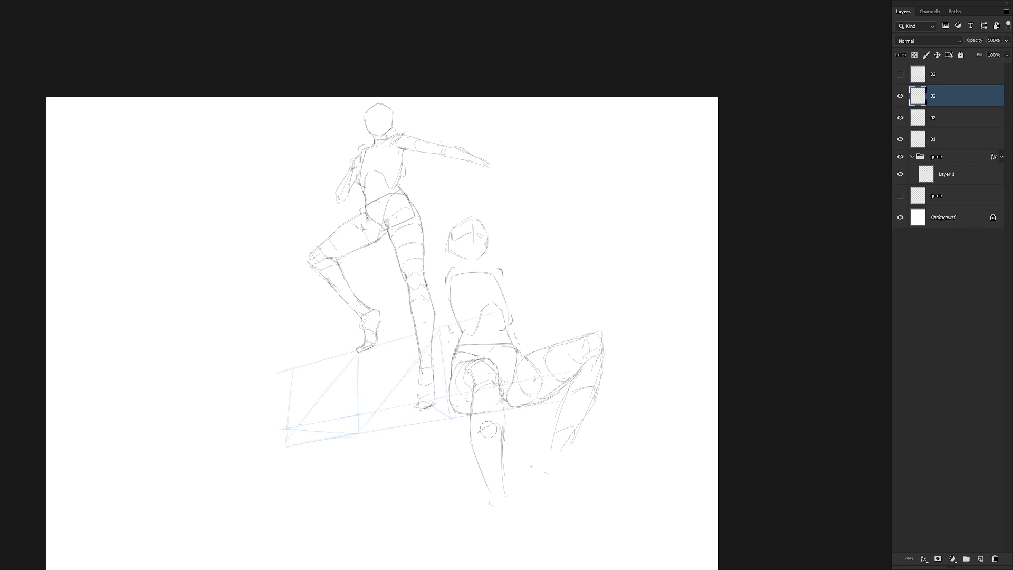
left_click_drag(469, 435, 501, 430)
mouse_move(488, 515)
left_mouse_down()
mouse_move(489, 534)
mouse_move(513, 532)
left_mouse_up()
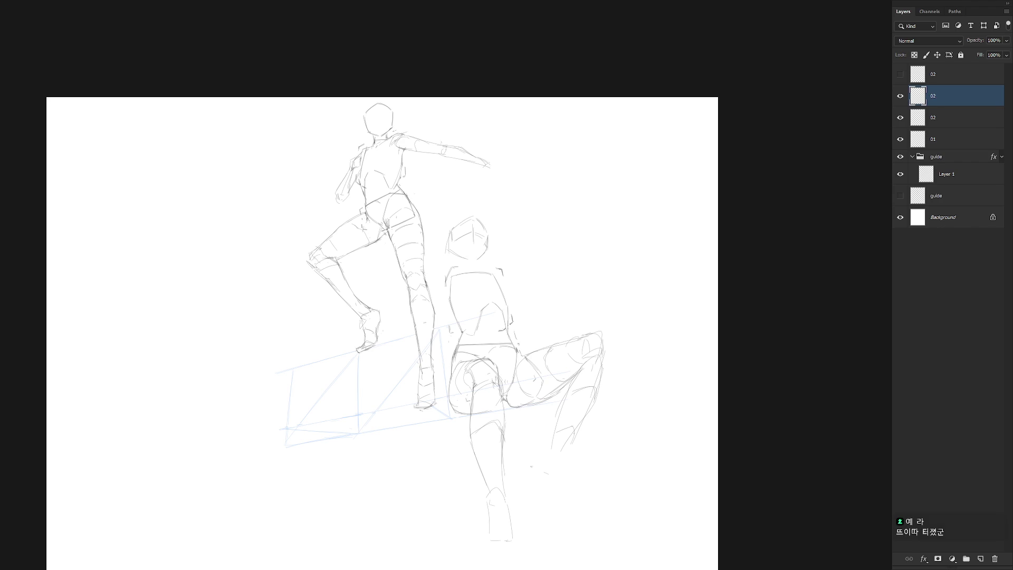
Step: Confirm the 02 layer name and erase stray strokes from the crouching figure's lower leg
scroll(607, 355, "down", 2)
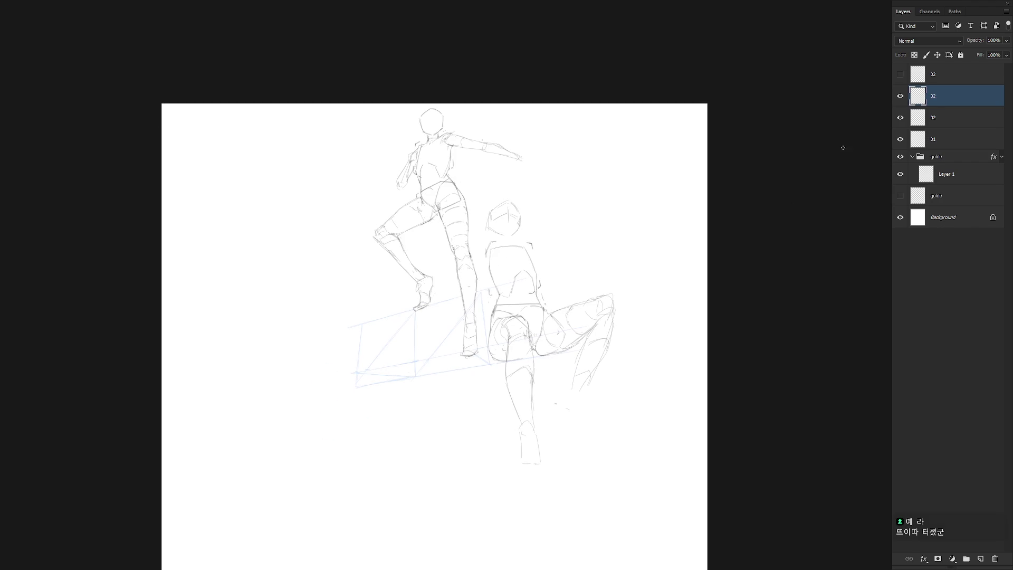
double_click(932, 94)
key("Return")
scroll(615, 321, "up", 2)
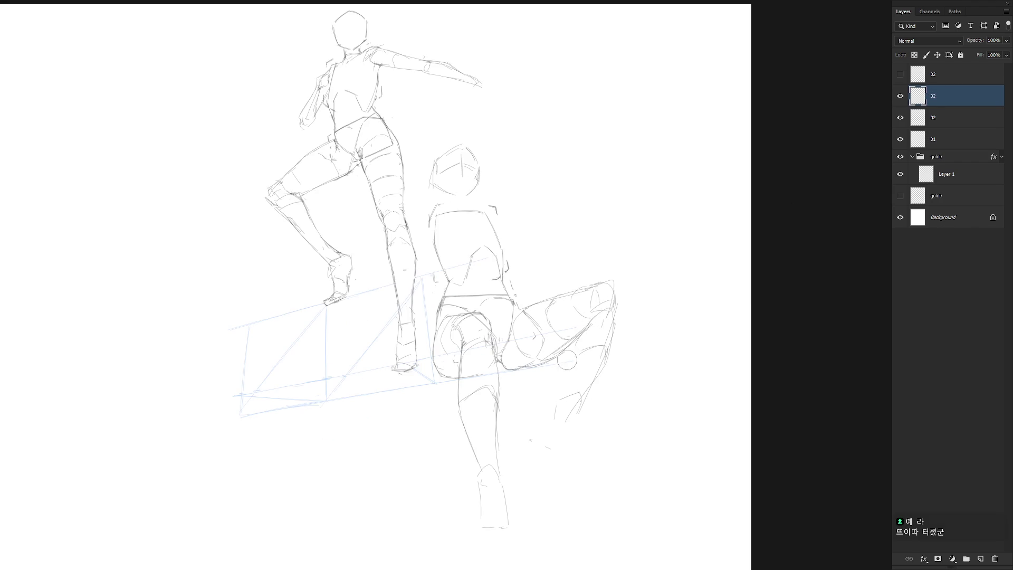
left_click_drag(572, 354, 571, 372)
mouse_move(616, 315)
left_mouse_down()
mouse_move(538, 445)
mouse_move(556, 403)
mouse_move(602, 376)
mouse_move(595, 332)
mouse_move(594, 451)
left_mouse_up()
key("ctrl+z")
Step: Redraw the lower leg with long near-vertical strokes, retrying trial lines, and begin the knee outline
left_click_drag(606, 364, 585, 467)
left_click_drag(573, 343, 565, 437)
left_click_drag(568, 369, 564, 461)
key("ctrl+z")
key("ctrl+z")
left_click_drag(570, 365, 567, 462)
key("ctrl+z")
left_click_drag(569, 418, 573, 473)
mouse_move(613, 287)
left_mouse_down()
mouse_move(616, 315)
mouse_move(575, 356)
mouse_move(610, 347)
left_mouse_up()
key("ctrl+z")
key("ctrl+z")
key("ctrl+z")
key("ctrl+z")
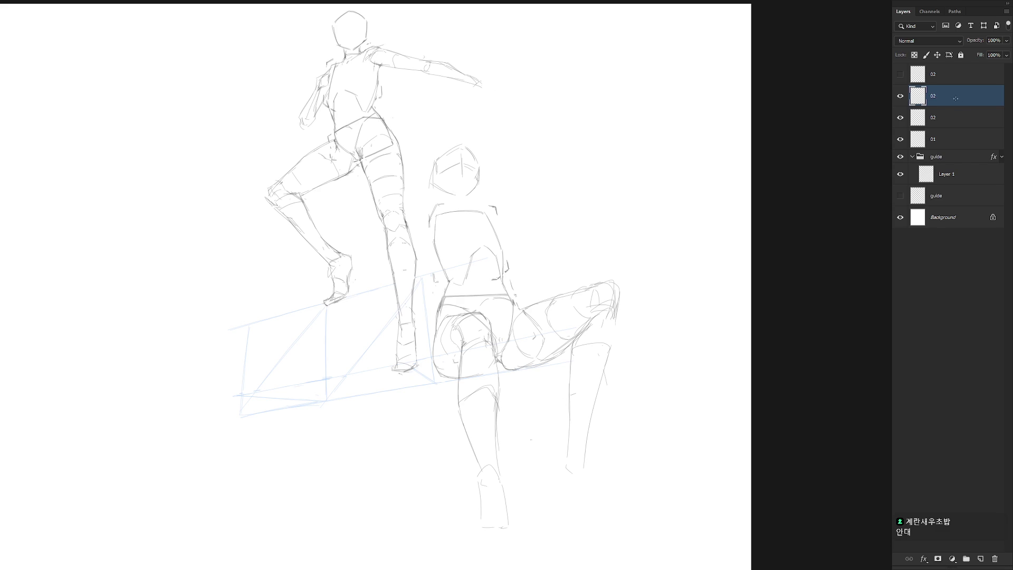
scroll(611, 256, "down", 1)
Step: Select the seated figure's head on the 02 layer and nudge it slightly into place
scroll(650, 199, "up", 1)
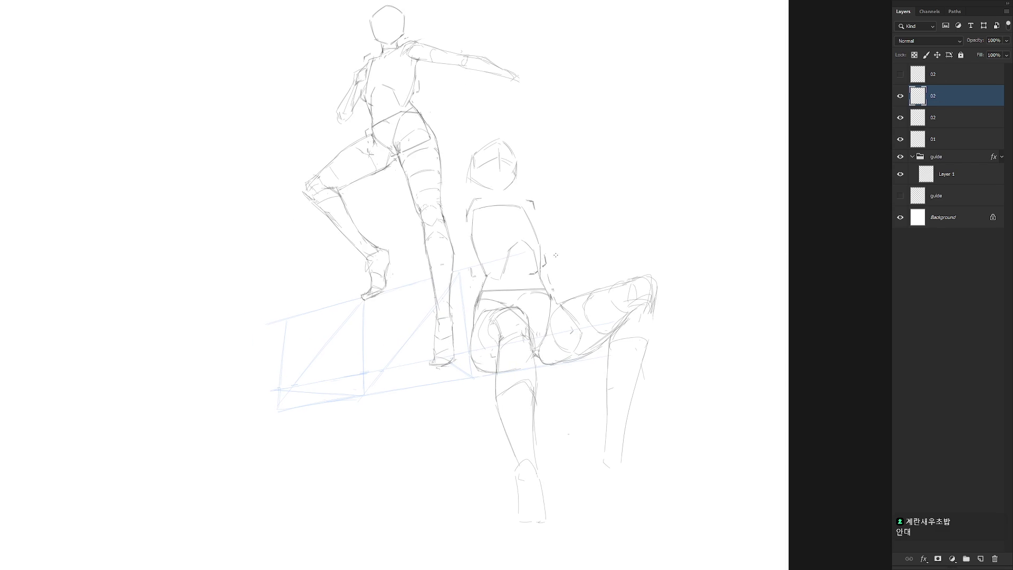
mouse_move(515, 193)
left_mouse_down()
mouse_move(462, 174)
mouse_move(515, 183)
left_mouse_up()
key("ctrl+t")
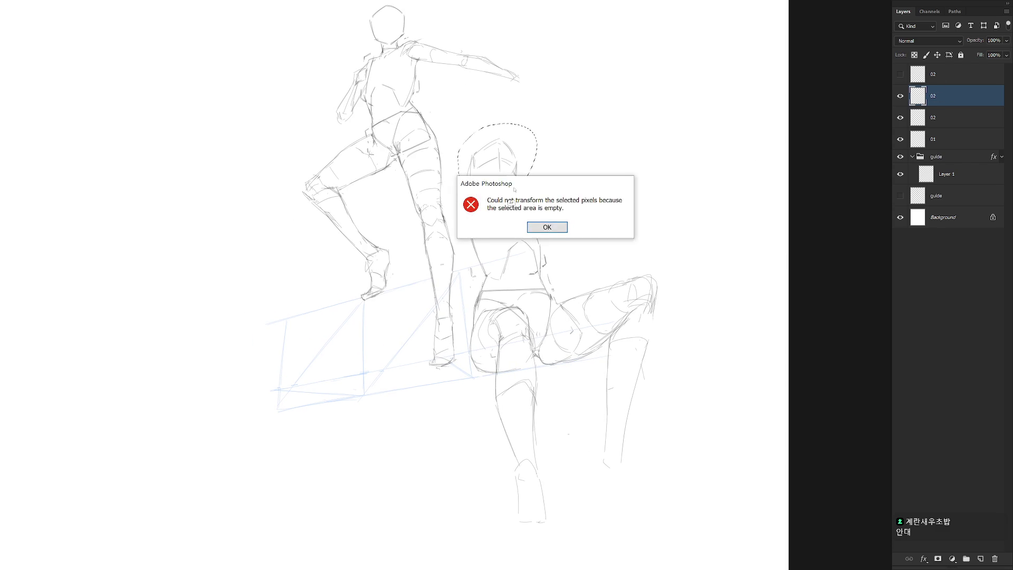
key("Return")
left_click(945, 140)
left_click(942, 120)
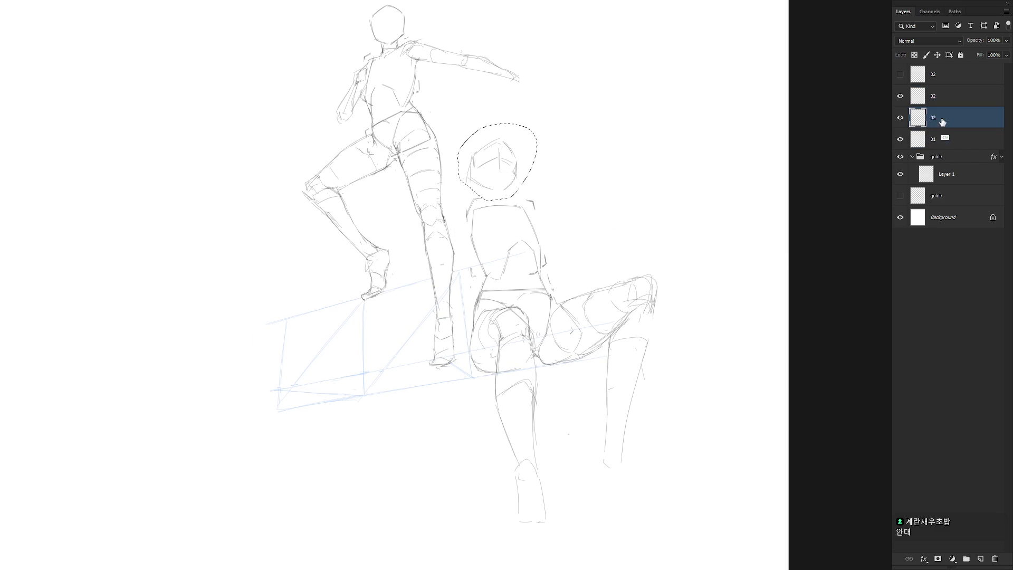
key("ctrl+t")
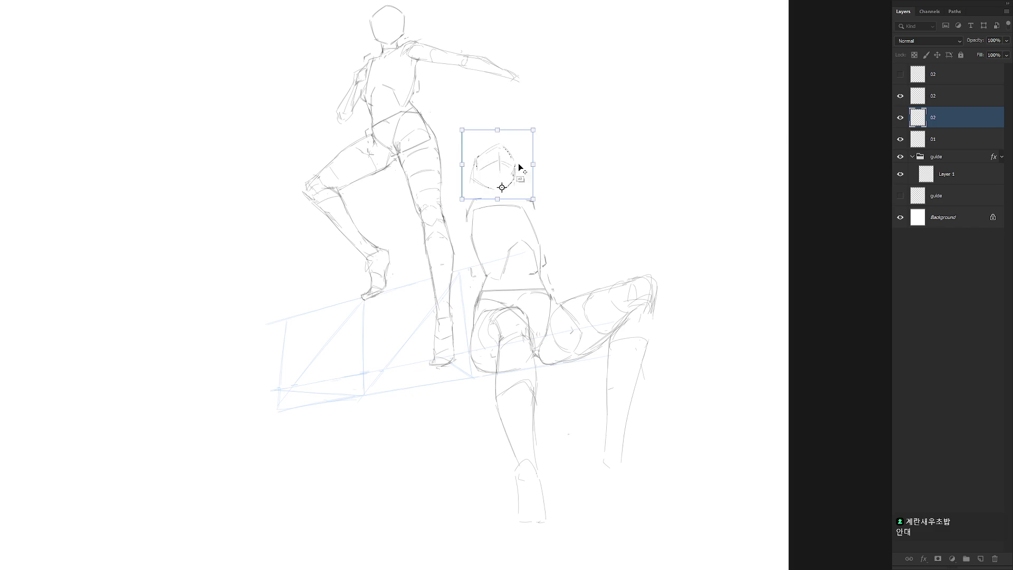
left_click_drag(519, 167, 515, 175)
key("Return")
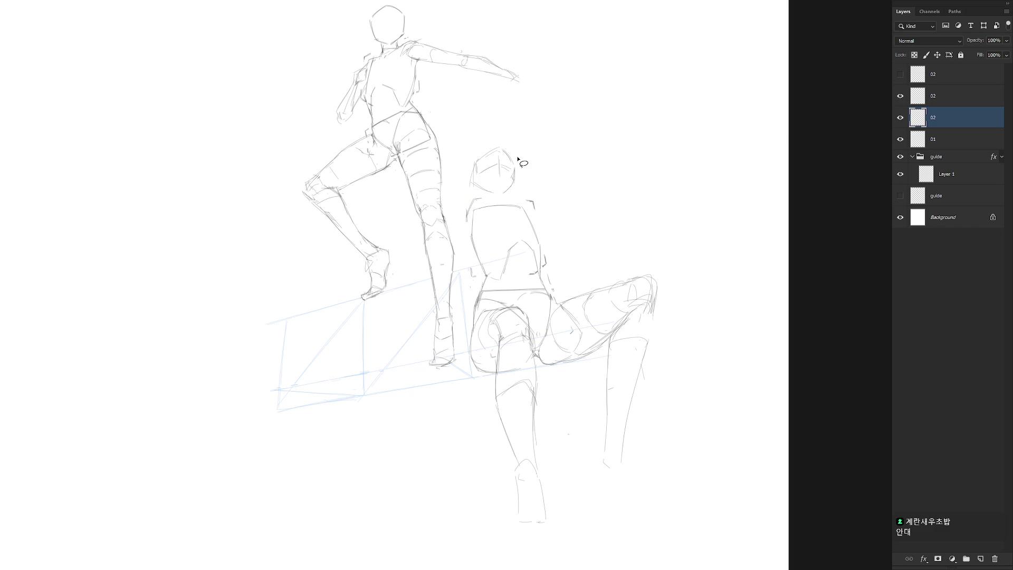
Step: Lasso the head and torso for a transform, then cancel it, deselect, and return to the Brush
key("b")
key("l")
mouse_move(545, 275)
left_mouse_down()
mouse_move(506, 126)
mouse_move(467, 264)
mouse_move(491, 281)
mouse_move(543, 276)
left_mouse_up()
key("ctrl+t")
key("Return")
key("ctrl+d")
key("b")
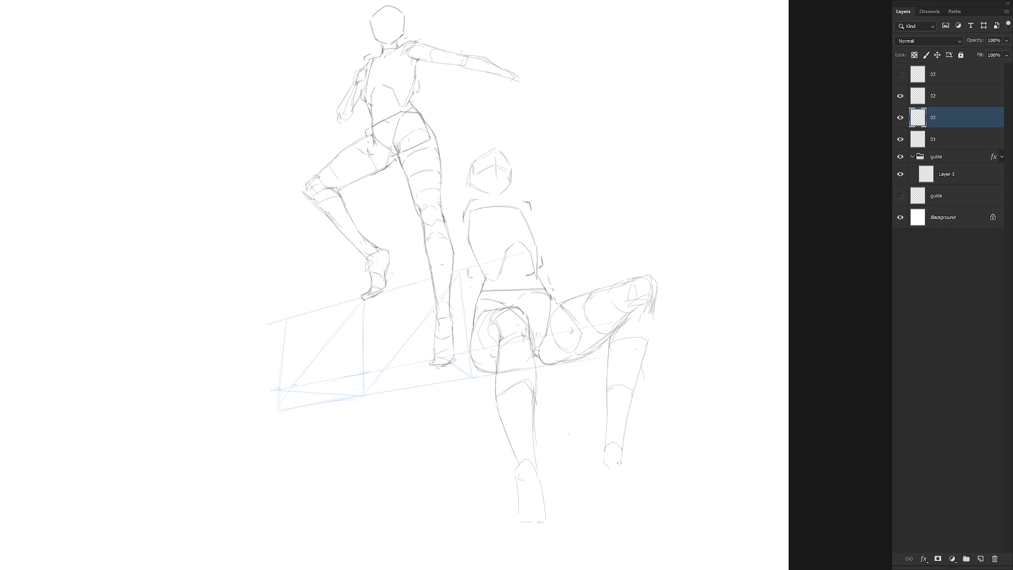
Step: Draw the heel, sole line and ankle edges beneath the seated figure's right shin, redoing strokes
mouse_move(620, 463)
left_mouse_down()
mouse_move(606, 447)
mouse_move(623, 455)
mouse_move(605, 461)
mouse_move(621, 467)
left_mouse_up()
left_click_drag(623, 482, 622, 513)
key("ctrl+z")
key("ctrl+z")
key("ctrl+z")
left_click_drag(614, 515, 629, 516)
left_click_drag(624, 463, 629, 512)
key("ctrl+z")
left_click_drag(602, 459, 610, 515)
Step: Clean up the right foot's edge and add an ankle-bone circle, a shin line and an ankle stroke
left_click_drag(599, 481, 607, 494)
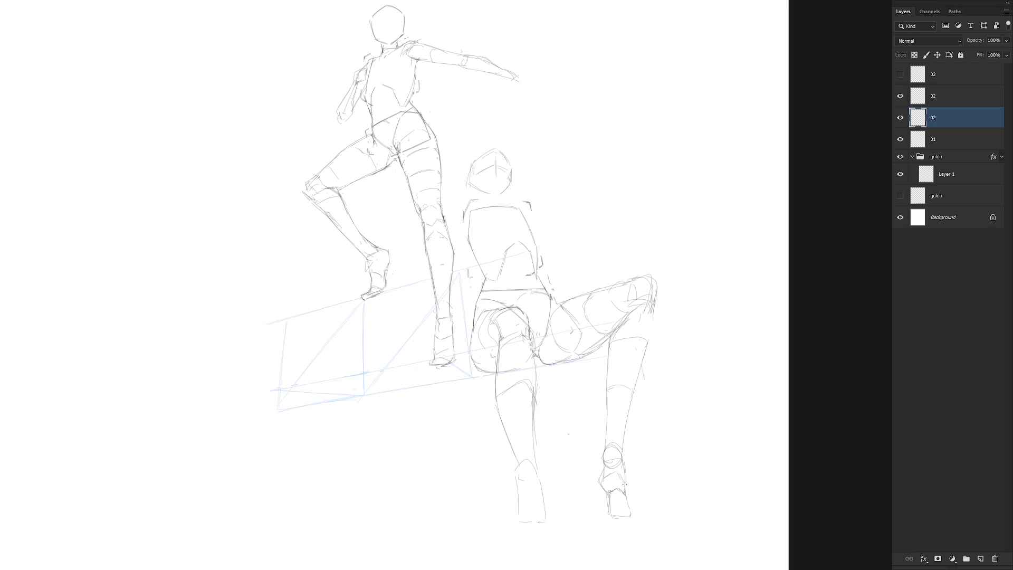
mouse_move(594, 479)
left_mouse_down()
mouse_move(601, 486)
mouse_move(615, 468)
left_mouse_up()
left_click_drag(612, 493, 609, 489)
left_click_drag(611, 490, 613, 482)
left_click_drag(624, 458, 628, 500)
left_click_drag(614, 466, 618, 496)
Step: Check layer 02 by toggling its visibility and undo a stray curved stroke
scroll(629, 475, "down", 3)
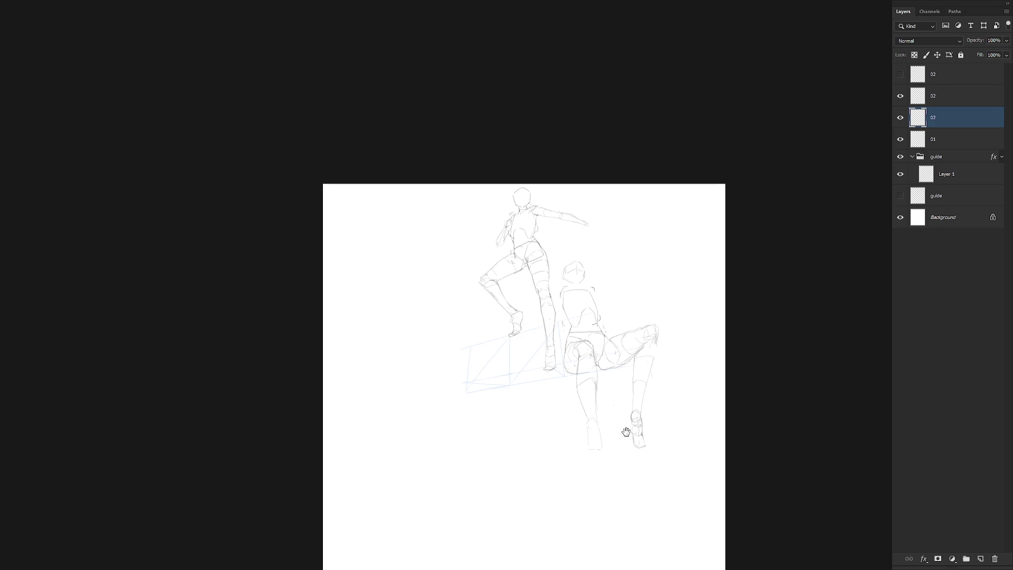
scroll(628, 375, "up", 2)
scroll(606, 431, "down", 1)
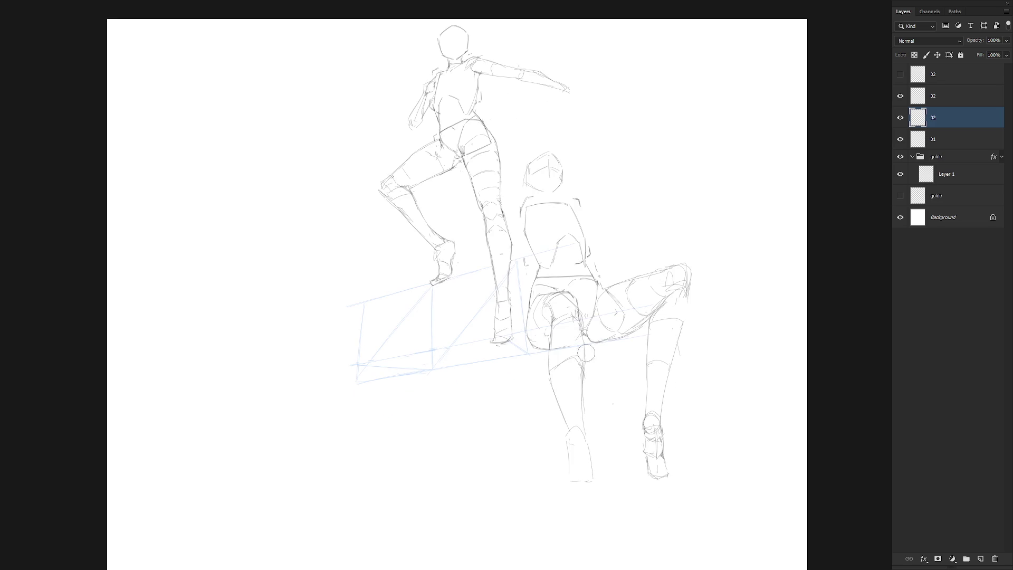
left_click(900, 118)
left_click(900, 117)
left_click_drag(640, 477, 610, 466)
key("ctrl+z")
Step: Select the upper 02 leg layer, discard the empty new layer, and toggle it to compare
key("ctrl+alt+shift+n")
left_click(950, 103, "shift")
key("ctrl+e")
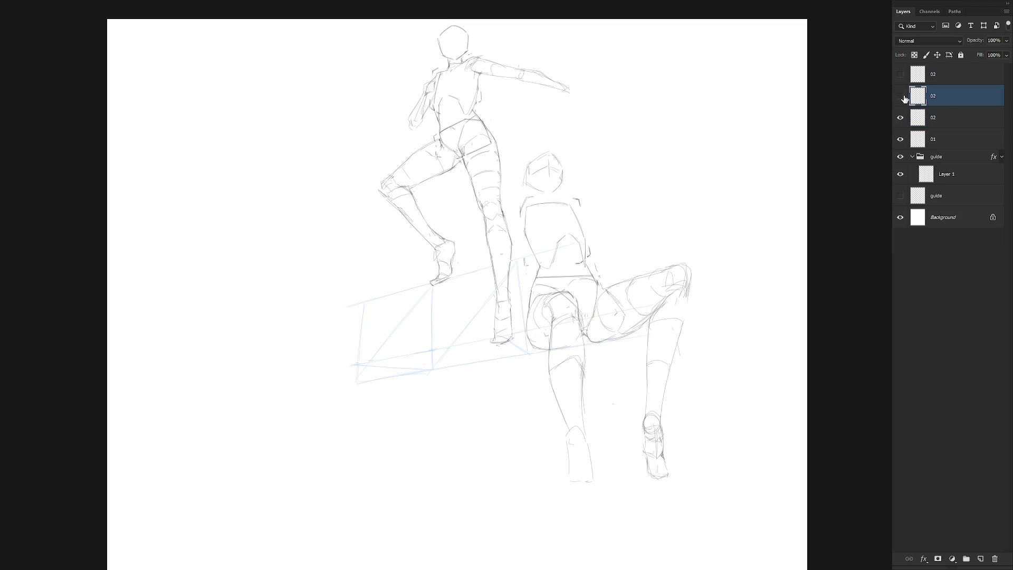
left_click(900, 95)
left_click(900, 95)
Step: Erase both boot bottoms and redraw the left boot edge, right sole line and knee strokes
mouse_move(565, 440)
left_mouse_down()
mouse_move(573, 491)
mouse_move(587, 446)
mouse_move(587, 470)
mouse_move(569, 476)
mouse_move(581, 479)
mouse_move(585, 463)
mouse_move(596, 490)
left_mouse_up()
left_click_drag(569, 433, 570, 443)
mouse_move(654, 475)
left_mouse_down()
mouse_move(663, 441)
mouse_move(665, 452)
left_mouse_up()
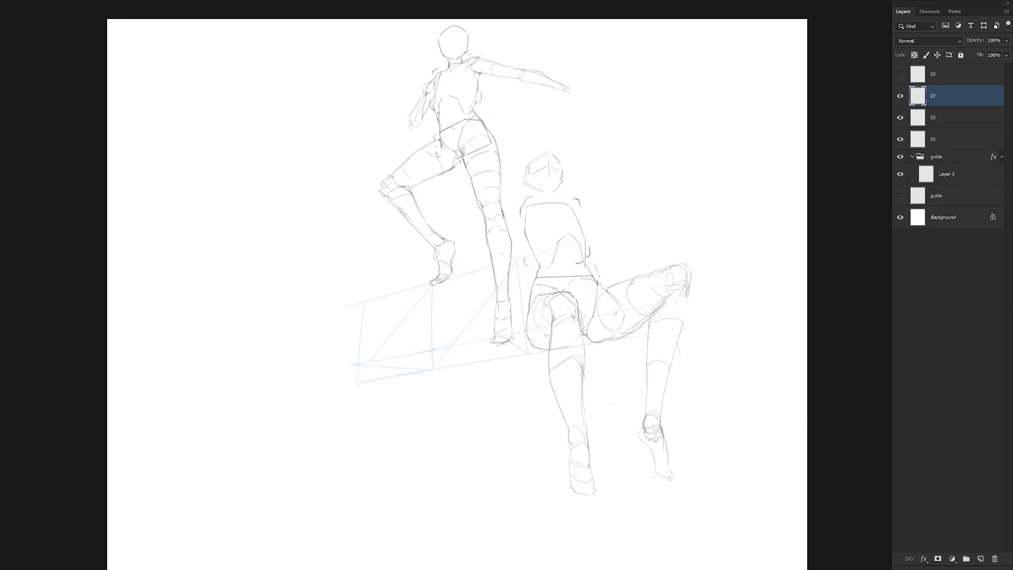
mouse_move(655, 472)
left_mouse_down()
mouse_move(670, 476)
mouse_move(663, 468)
left_mouse_up()
left_click_drag(648, 414, 659, 425)
key("ctrl+z")
left_click_drag(663, 299, 687, 294)
left_click(900, 95)
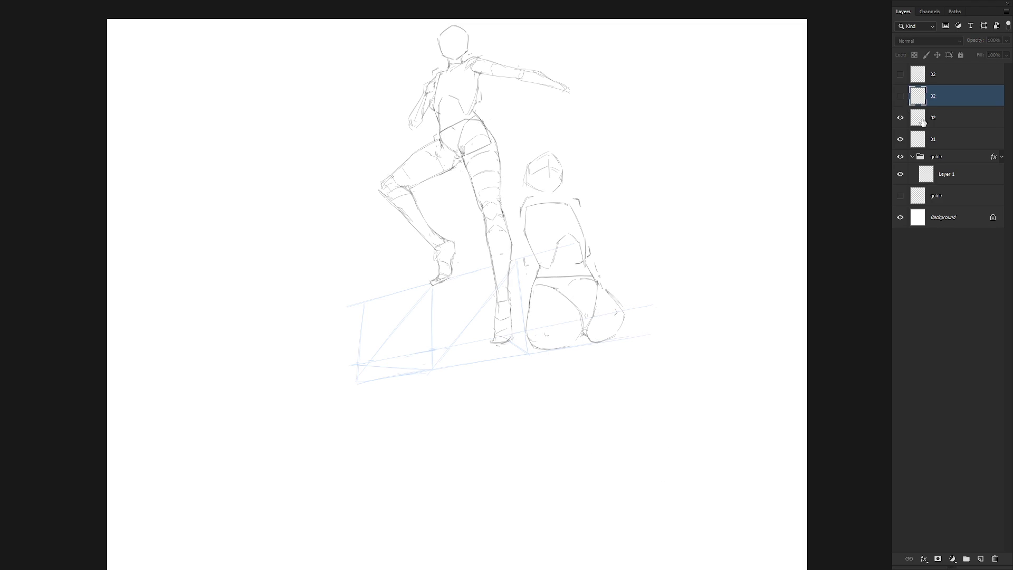
left_click(923, 122)
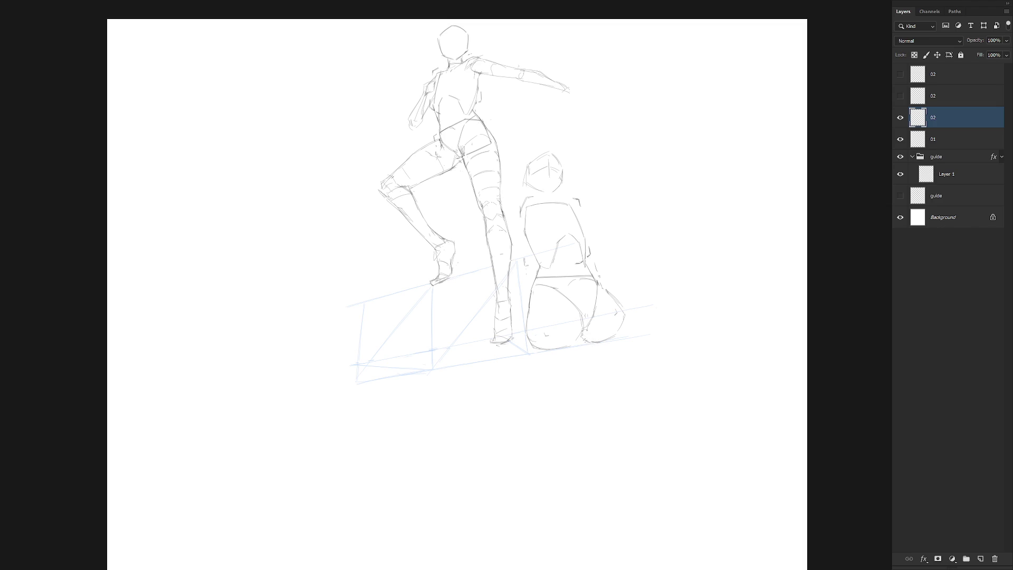
left_click(900, 74)
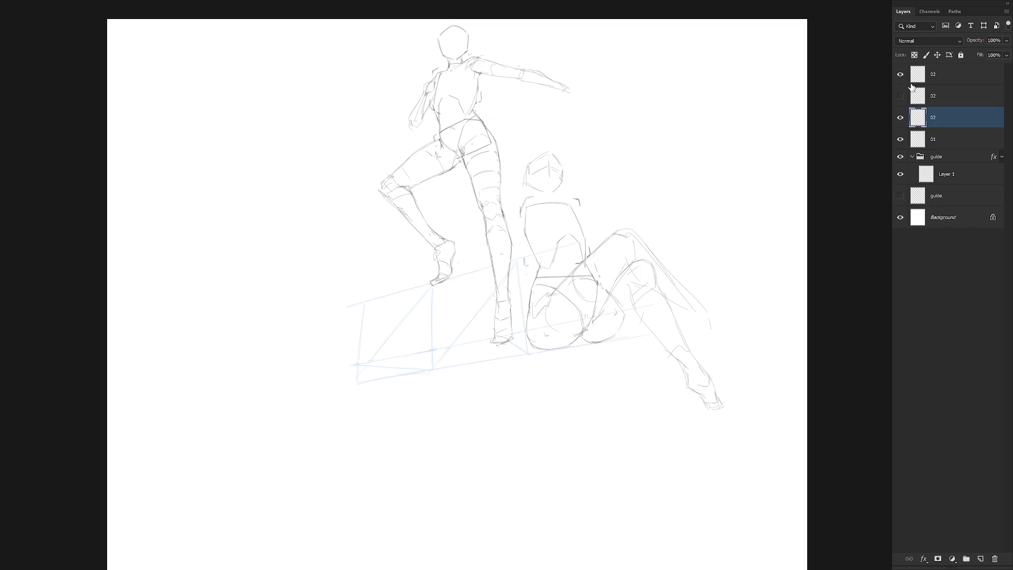
left_click(900, 74)
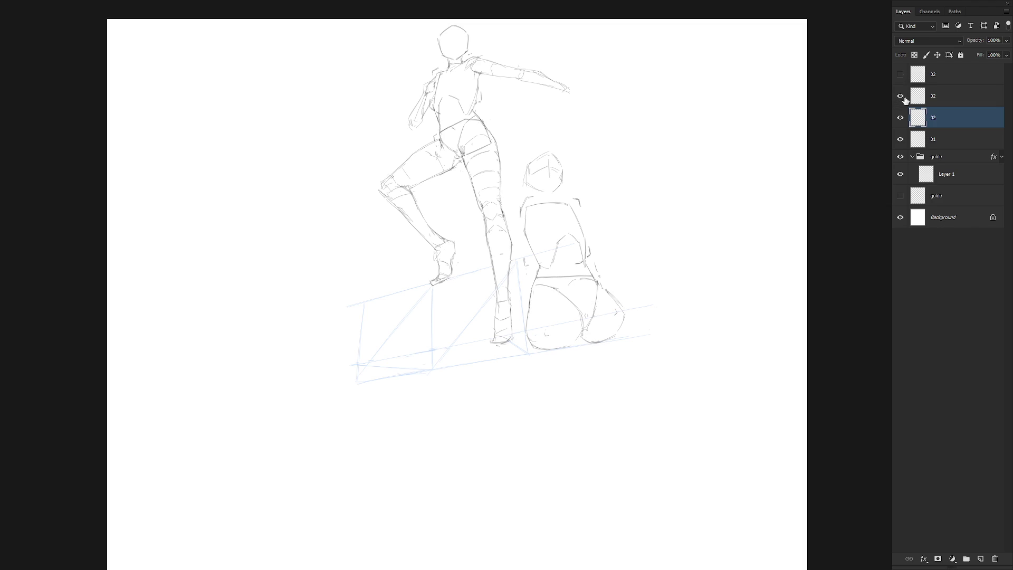
left_click(901, 96)
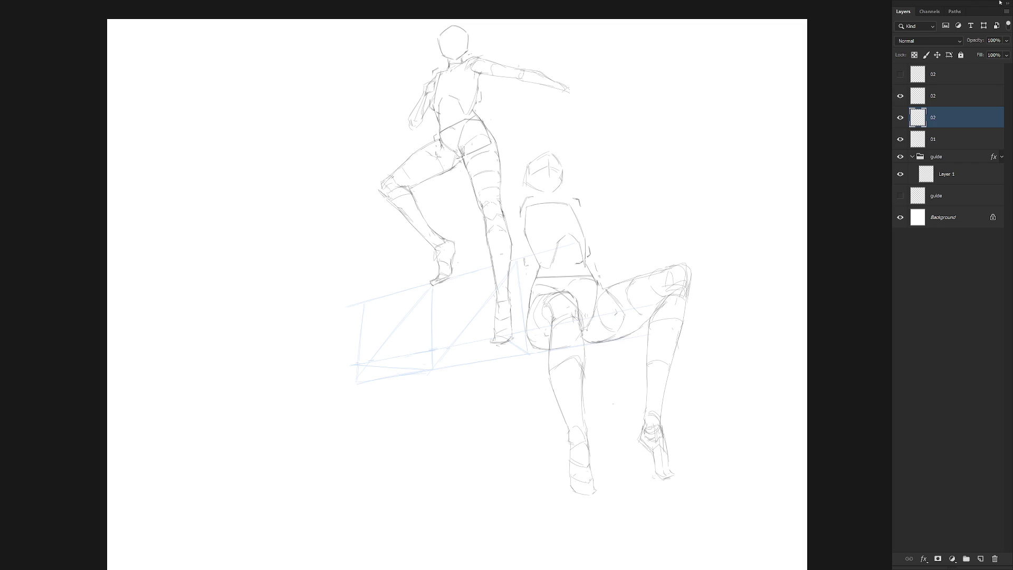
Step: Add a new Layer 2 above Layer 1 in the guide group and hide the old perspective box
left_click(960, 177)
key("ctrl+shift+n")
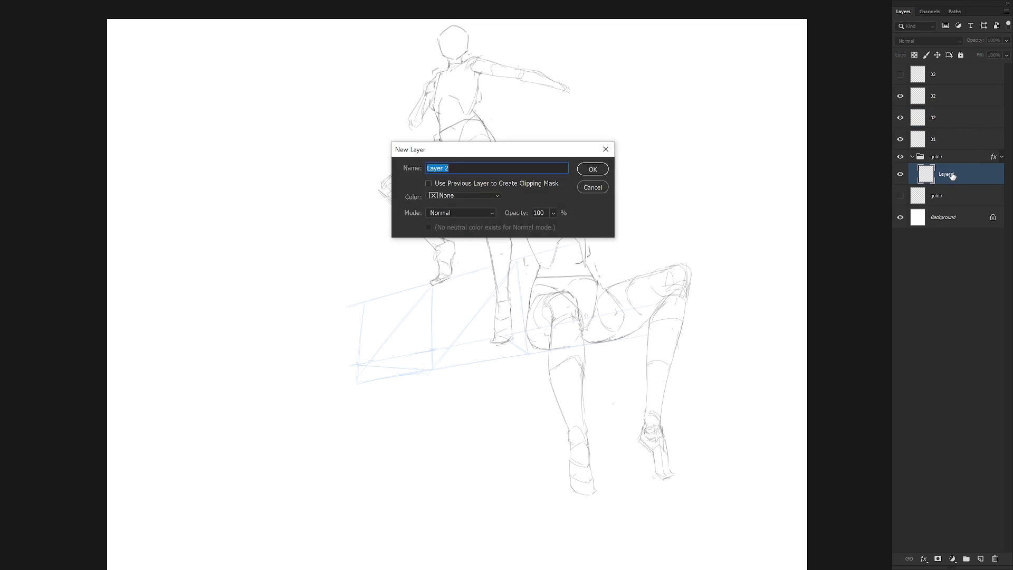
key("Return")
left_click(901, 197)
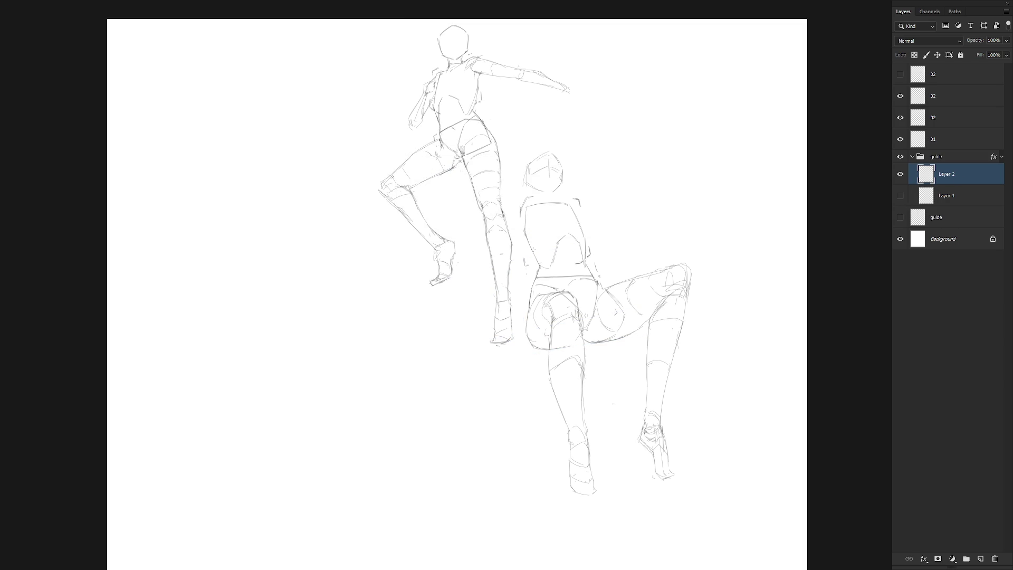
Step: Rotate the canvas view to try a level blue guide line, undo it, and straighten the view
key("r")
left_click_drag(411, 303, 442, 314)
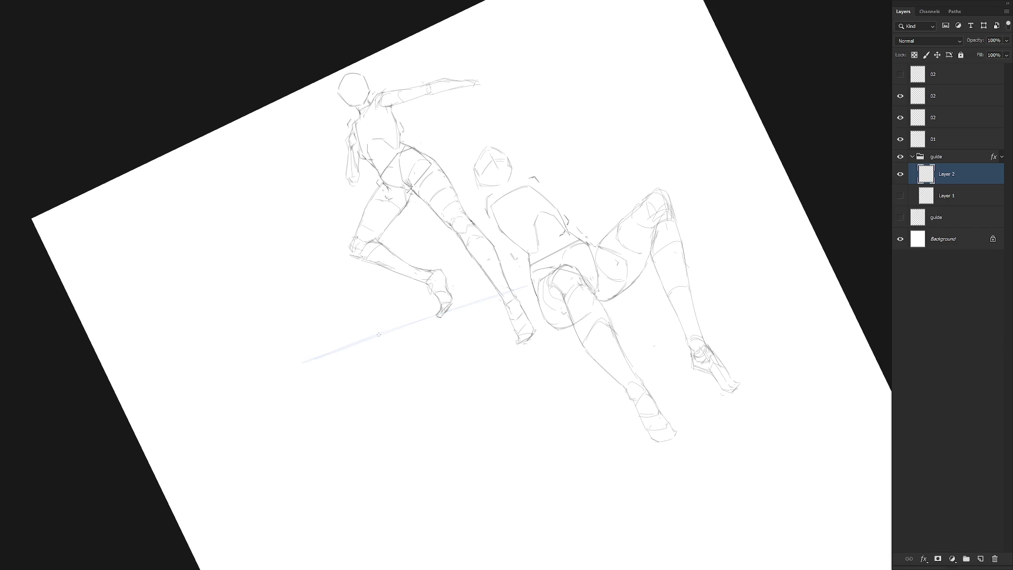
left_click_drag(586, 292, 547, 397)
left_click_drag(507, 439, 553, 351)
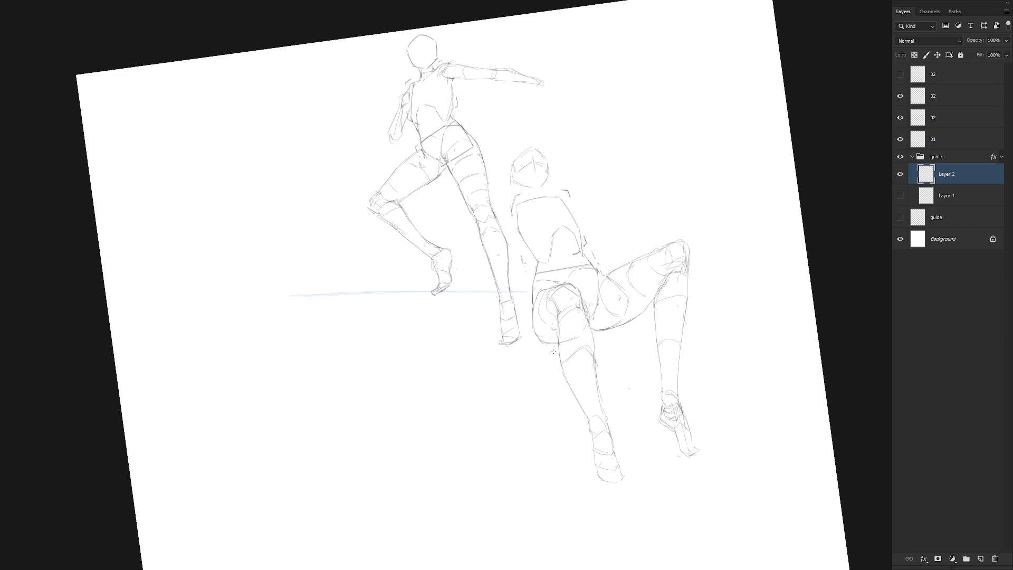
left_click_drag(370, 378, 580, 337)
key("ctrl+z")
key("ctrl+z")
key("r")
left_click_drag(567, 377, 615, 444)
left_click(900, 196)
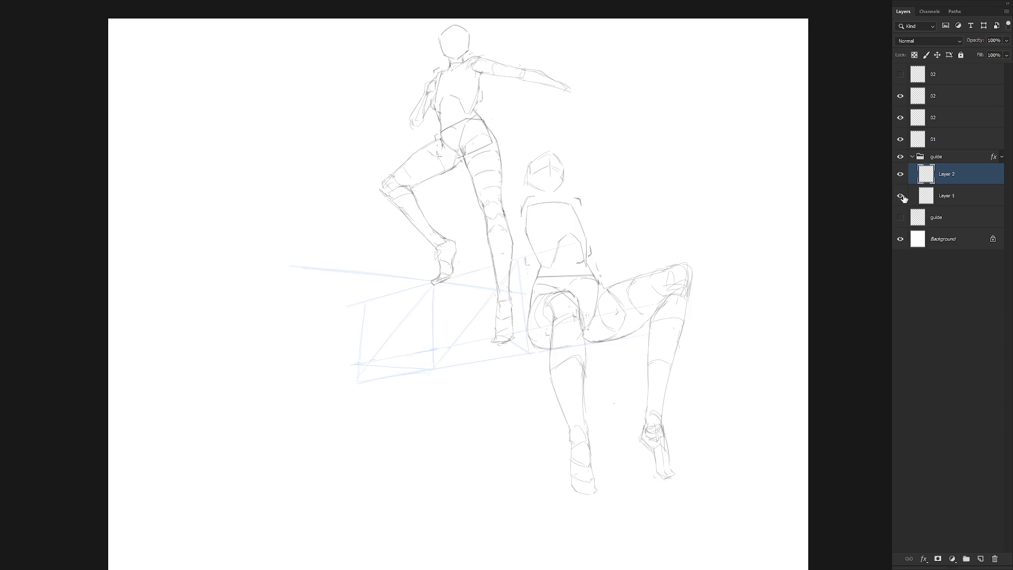
left_click(901, 197)
Step: Tilt the canvas view for the second blue ground line, then reset the rotation to upright
key("r")
left_click_drag(459, 466, 559, 412)
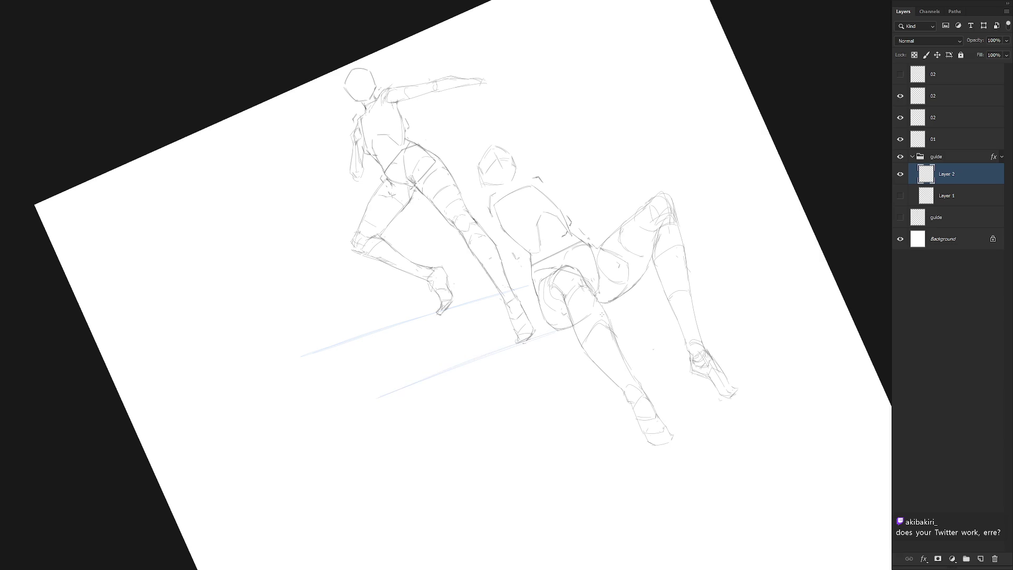
key("Escape")
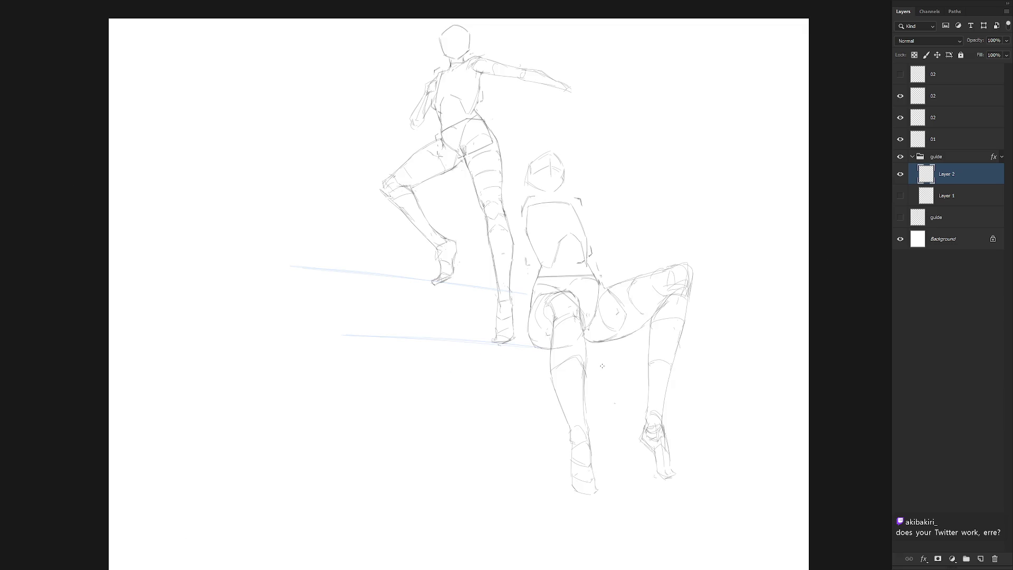
Step: Rotate the upper blue ground line slightly clockwise around a pivot near its right end
mouse_move(488, 318)
left_mouse_down()
mouse_move(267, 244)
mouse_move(484, 315)
left_mouse_up()
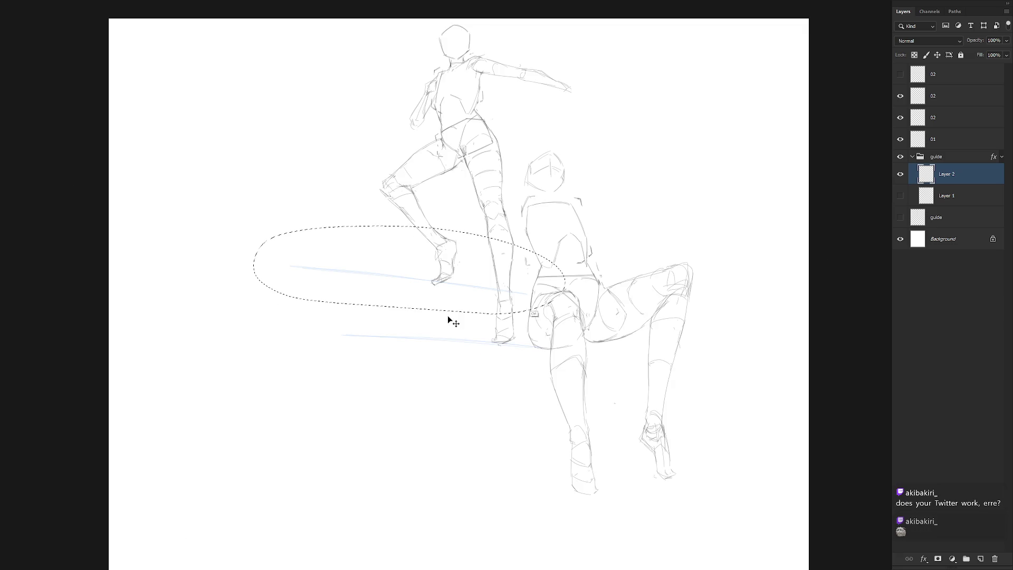
key("ctrl+t")
left_click(530, 294, "alt")
left_click_drag(247, 313, 235, 330)
key("Return")
key("ctrl+d")
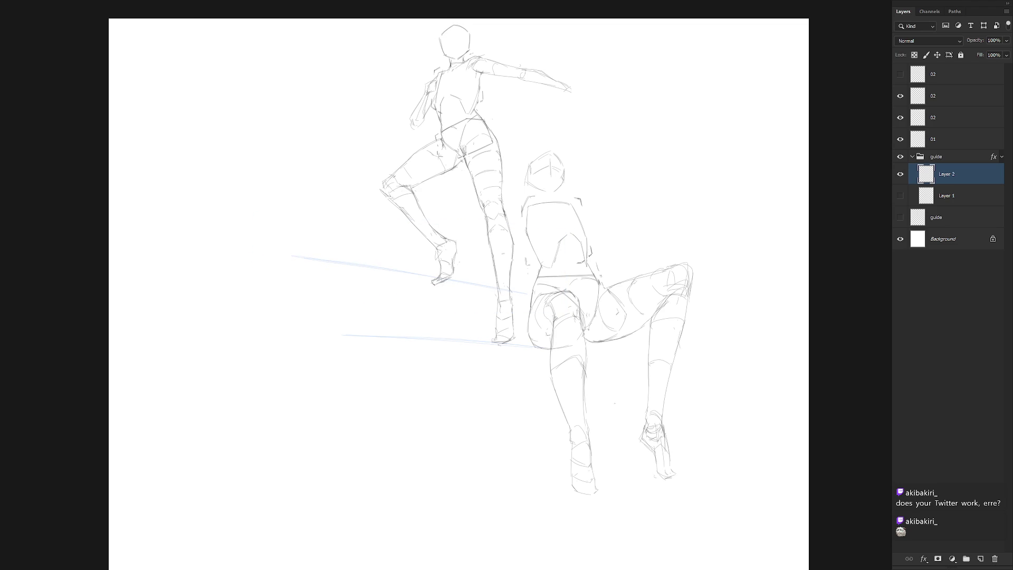
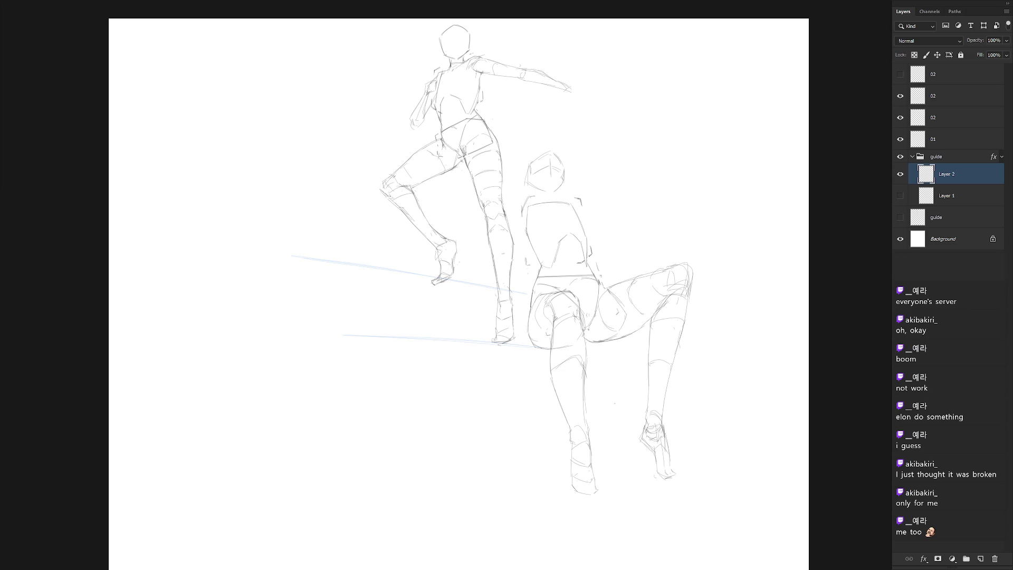
Step: Show the top 02 layer and Layer 1's perspective box; hide Layer 2's guide lines and the older 02 layer
left_click(900, 174)
scroll(653, 323, "down", 3)
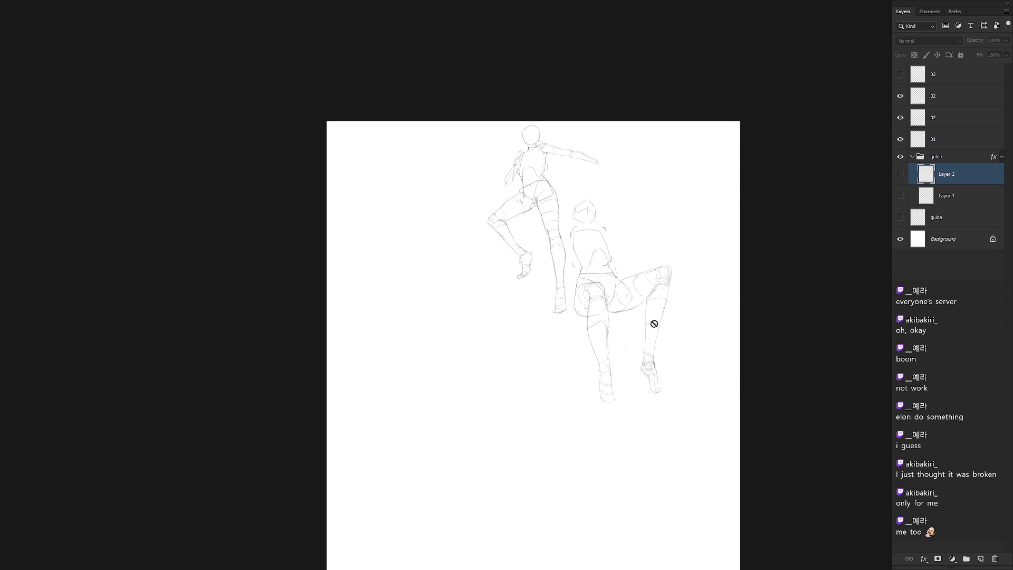
scroll(660, 326, "up", 2)
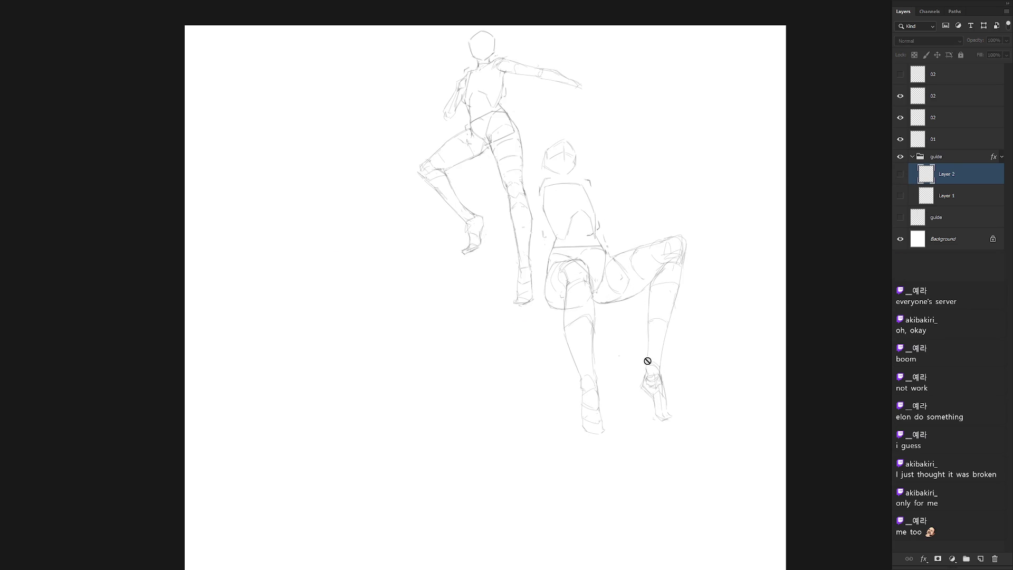
left_click(900, 74)
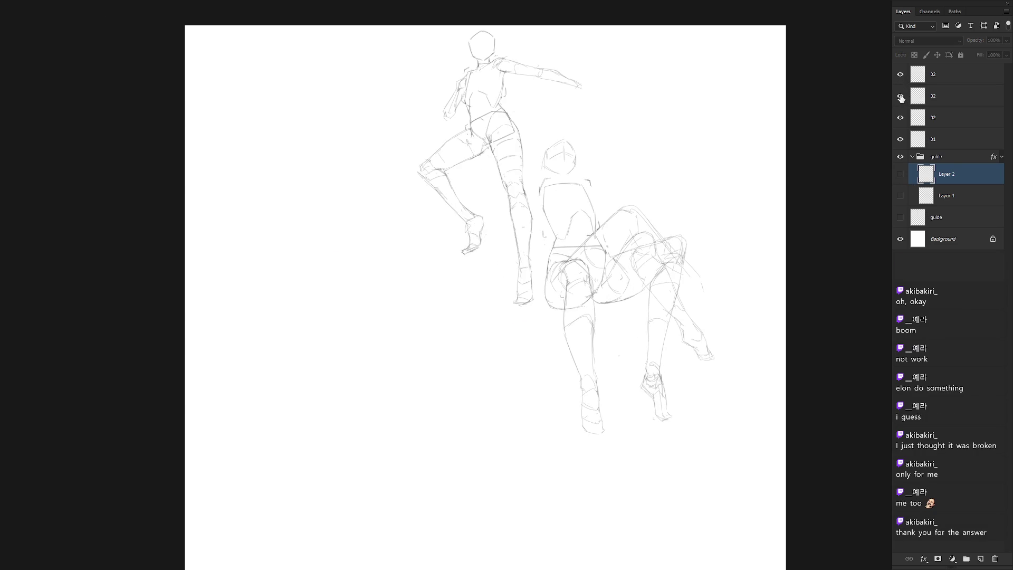
left_click(901, 96)
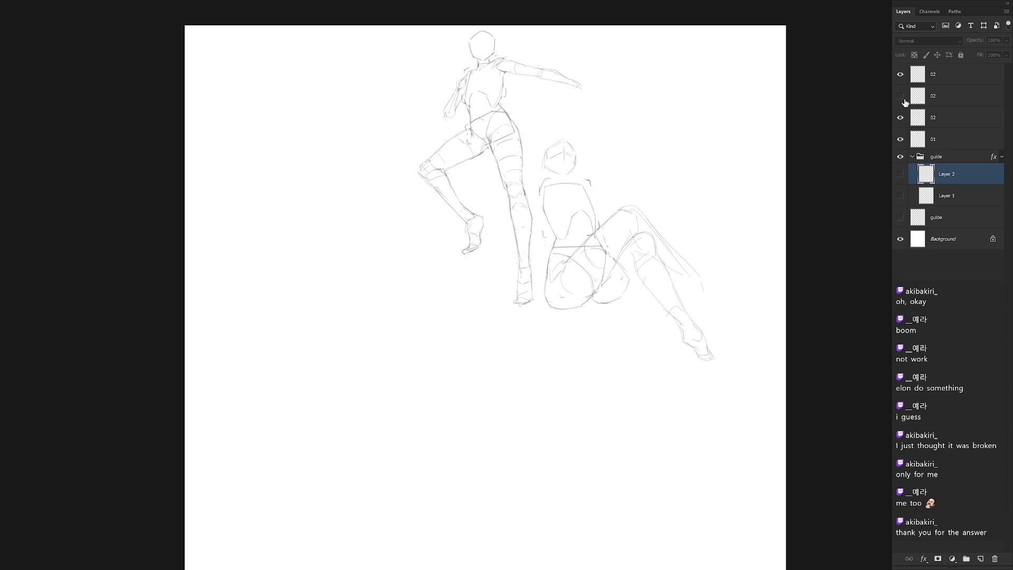
left_click(901, 175)
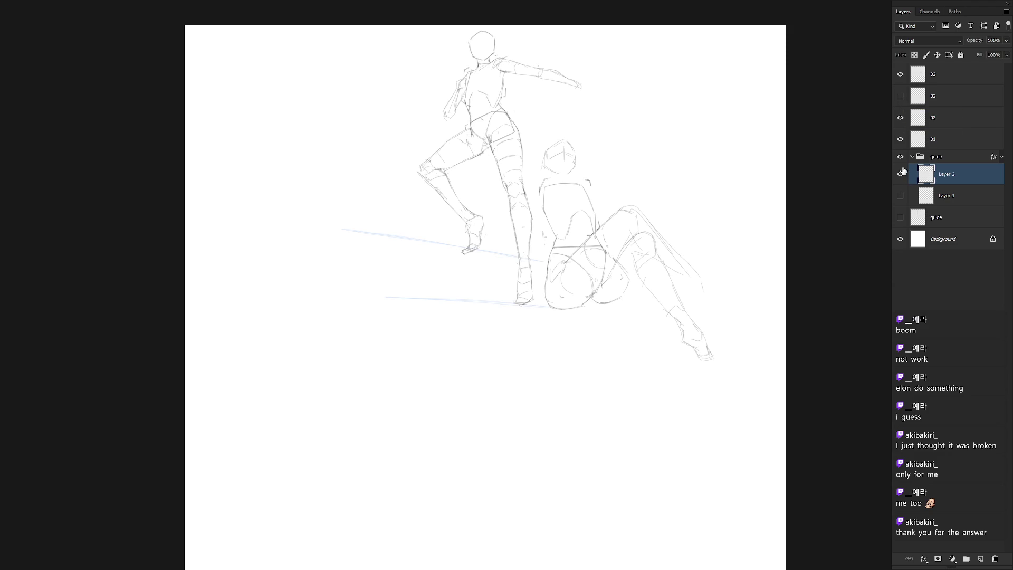
left_click(901, 173)
left_click(900, 195)
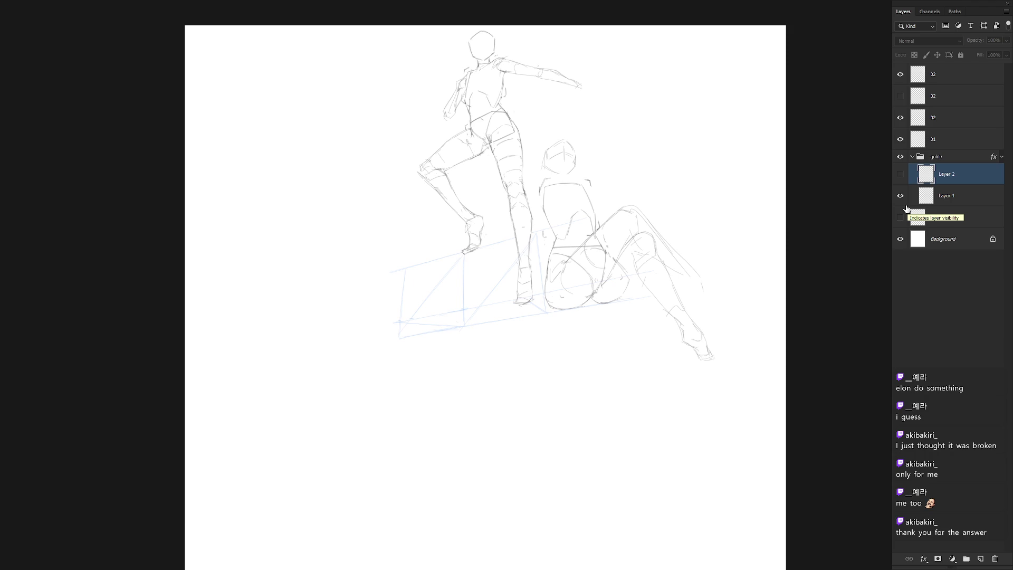
Step: Shift the blue perspective box down-right, then lasso the standing figure's straight leg on layer 01
left_click(965, 197)
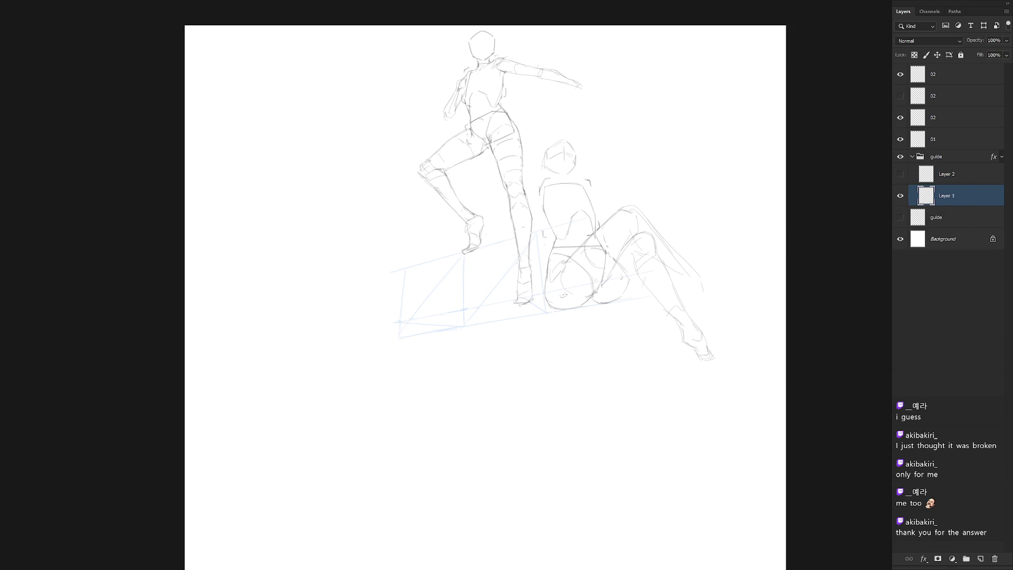
mouse_move(579, 305)
left_mouse_down()
mouse_move(558, 309)
mouse_move(603, 329)
left_mouse_up()
left_click(947, 140)
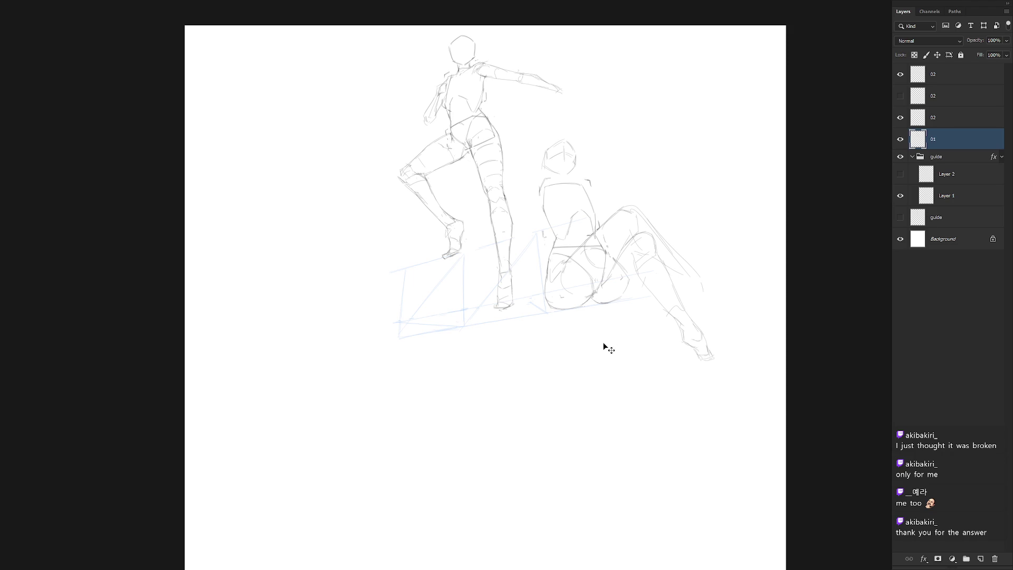
key("l")
scroll(520, 192, "up", 2)
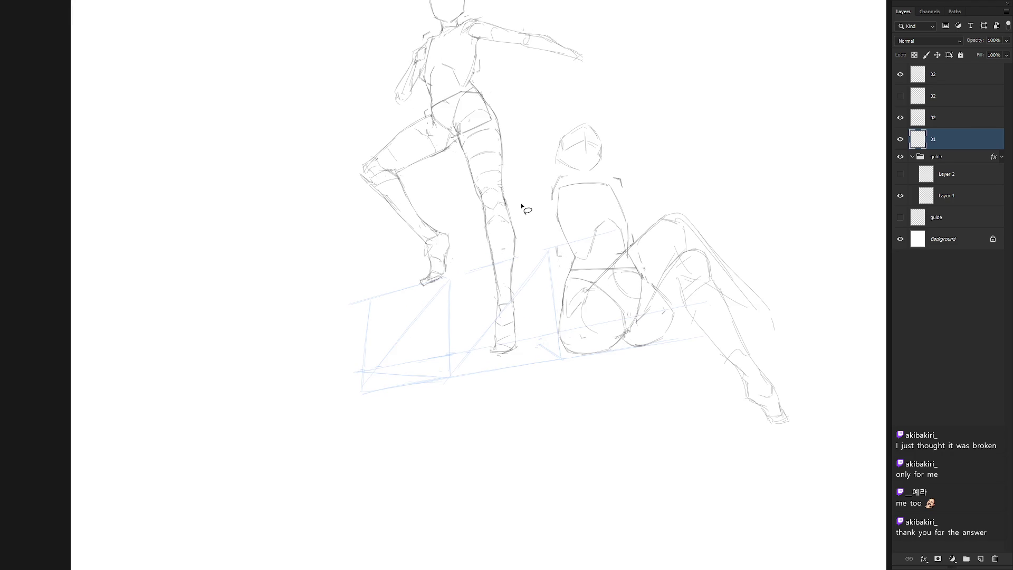
mouse_move(510, 214)
left_mouse_down()
mouse_move(503, 191)
mouse_move(484, 231)
mouse_move(553, 301)
mouse_move(505, 199)
left_mouse_up()
Step: Stretch the selected leg downward from its top with Free Transform and commit it
key("ctrl+t")
left_click(503, 193, "alt")
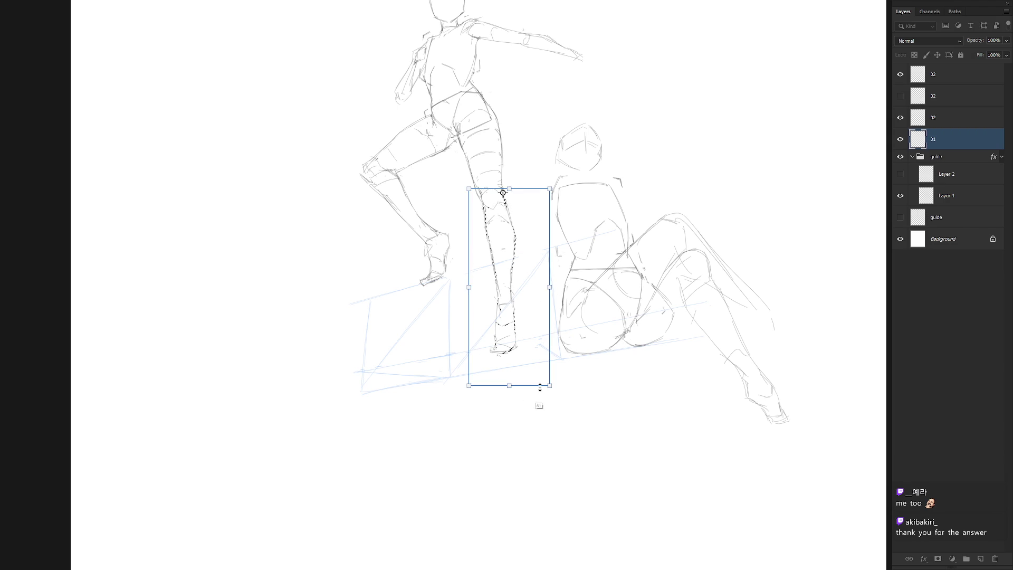
left_click_drag(549, 385, 551, 393)
key("Return")
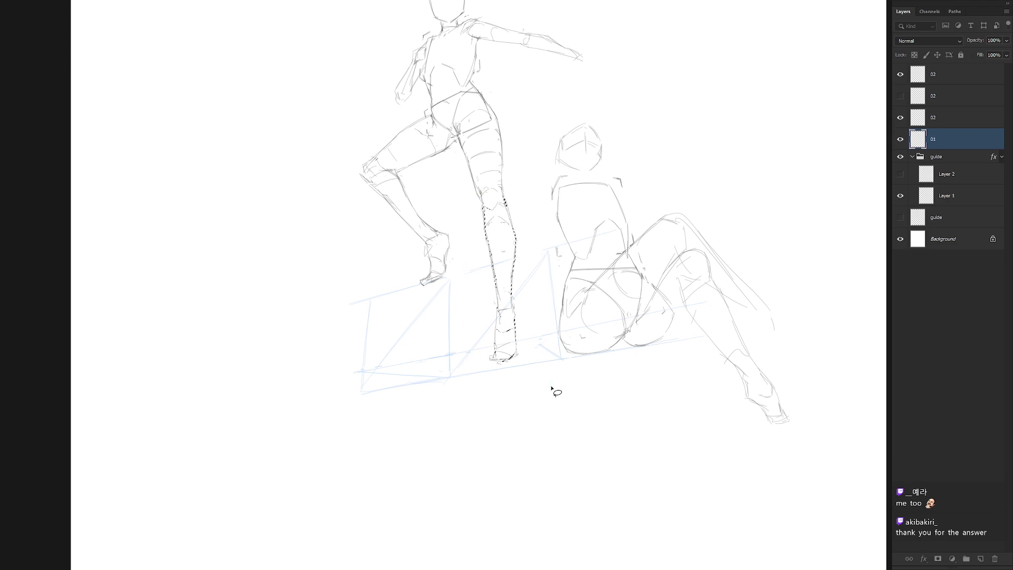
key("ctrl+d")
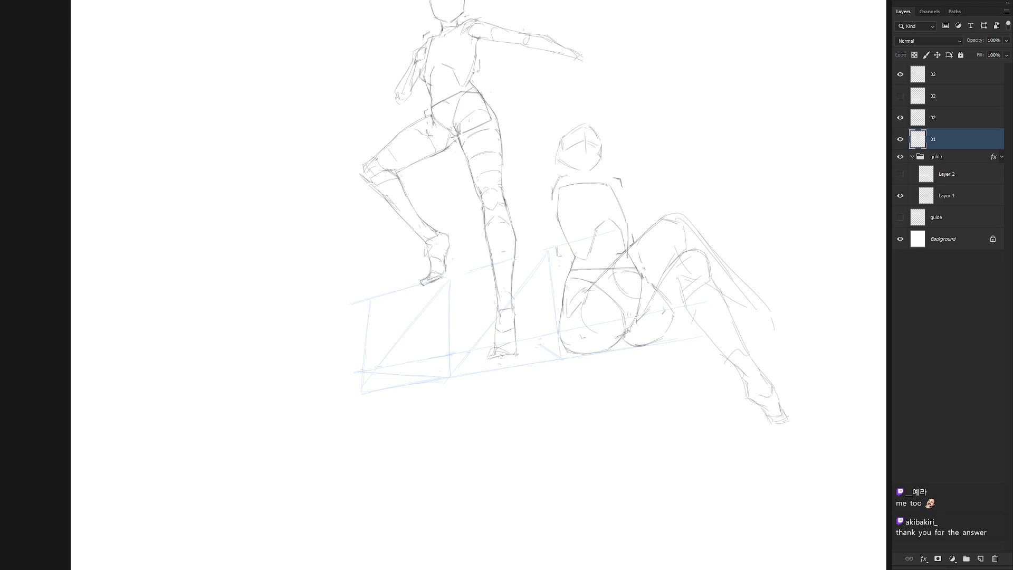
Step: Redraw the sole of the standing figure's foot
left_click_drag(486, 357, 510, 359)
scroll(567, 327, "down", 5)
scroll(568, 354, "up", 3)
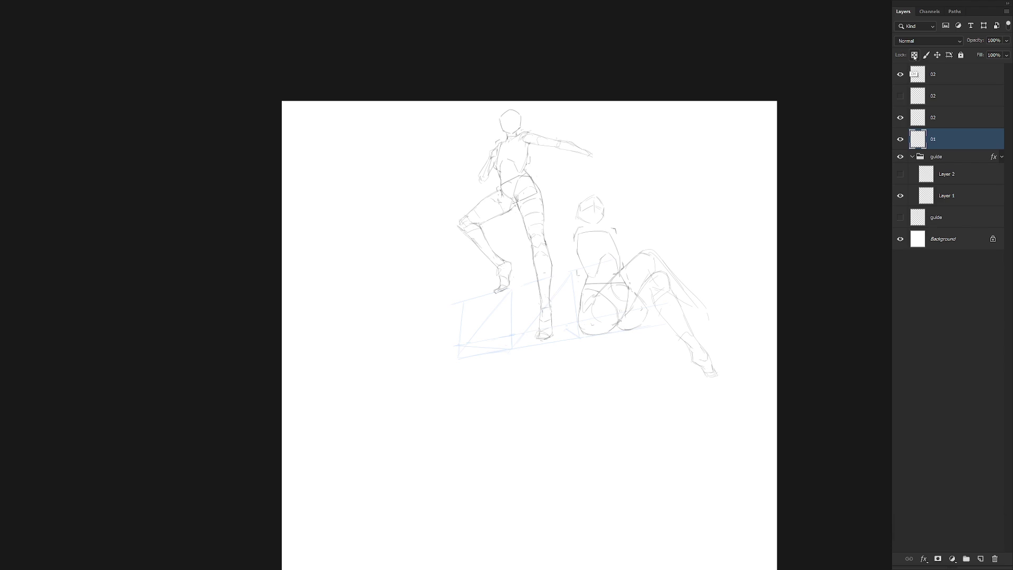
Step: Undo the last edit and compare the older seated pose with the leaning-back version
key("ctrl+z")
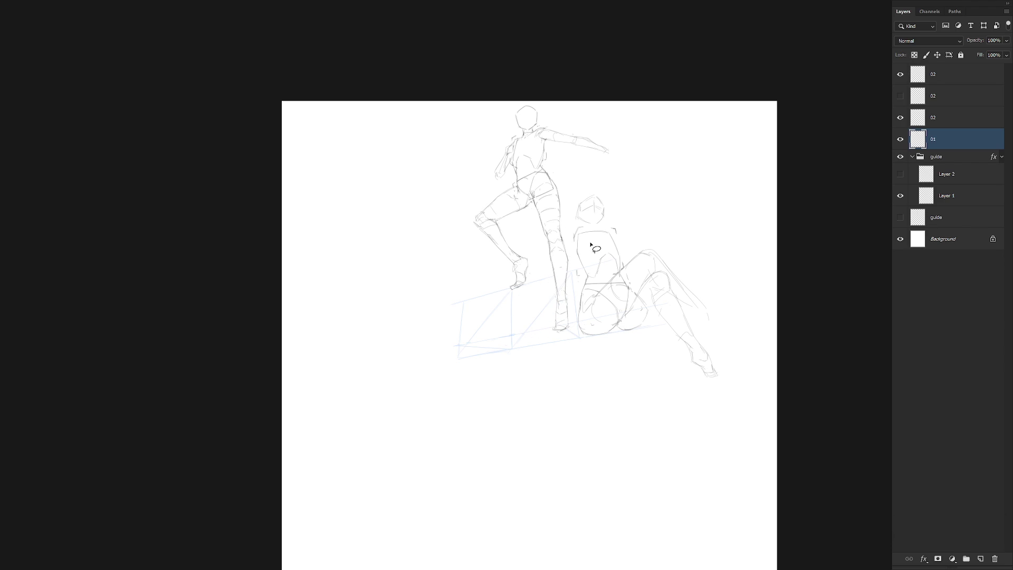
key("ctrl+Right")
key("ctrl+Right")
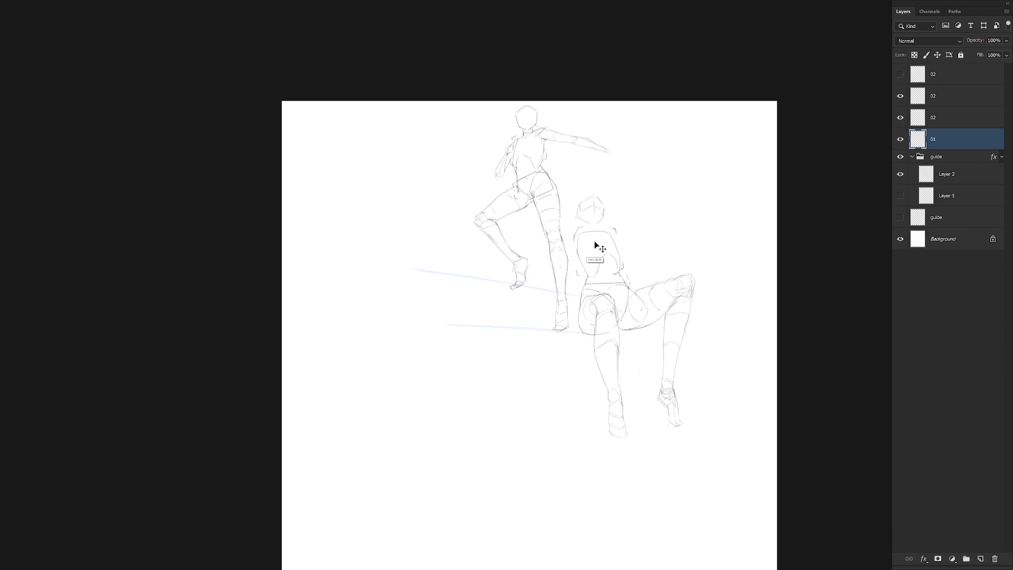
key("ctrl+Right")
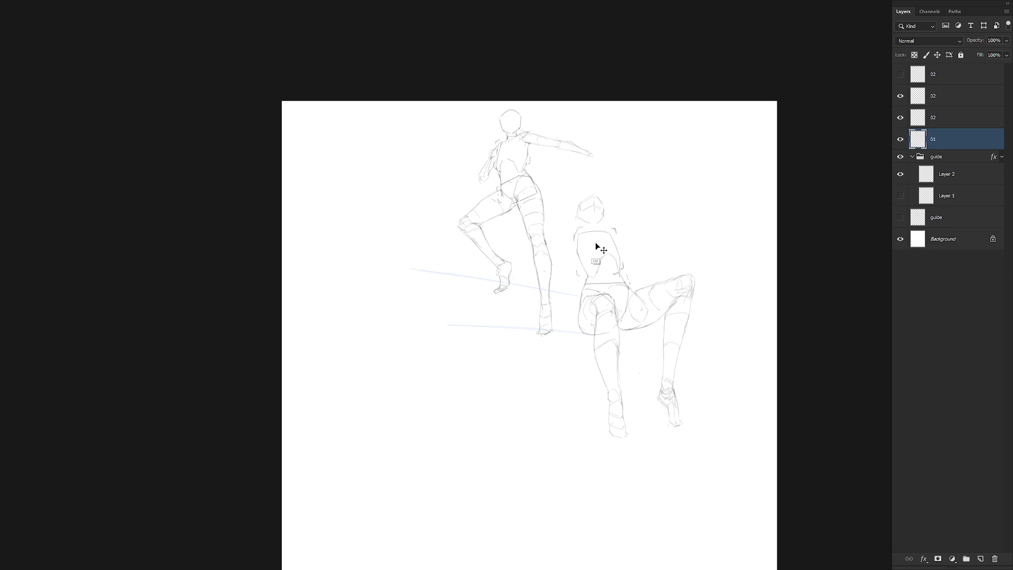
key("ctrl+shift+Left")
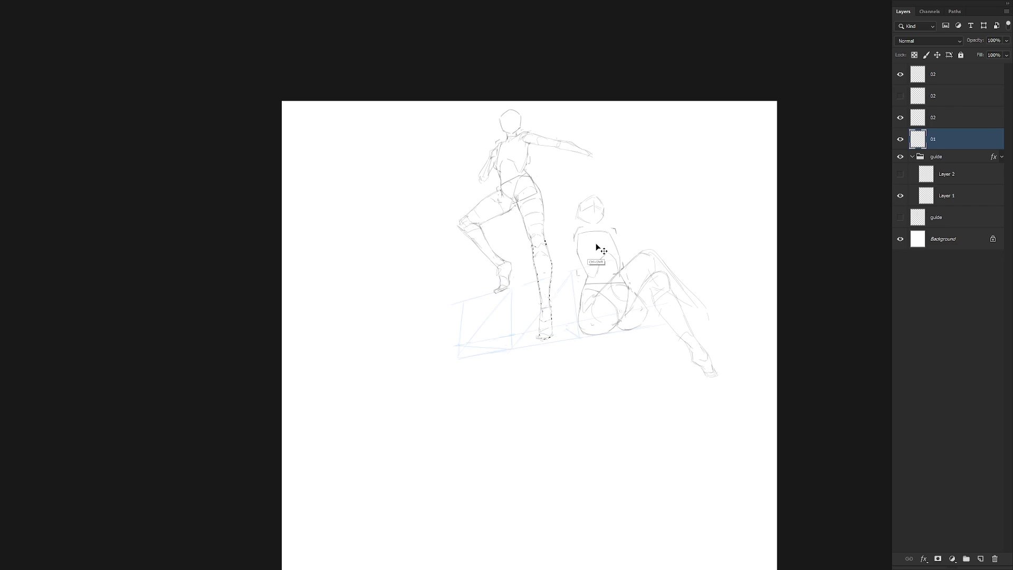
Step: Nudge the standing figure up and right, then pick the second 02 layer and zoom in
left_click_drag(591, 277, 608, 273)
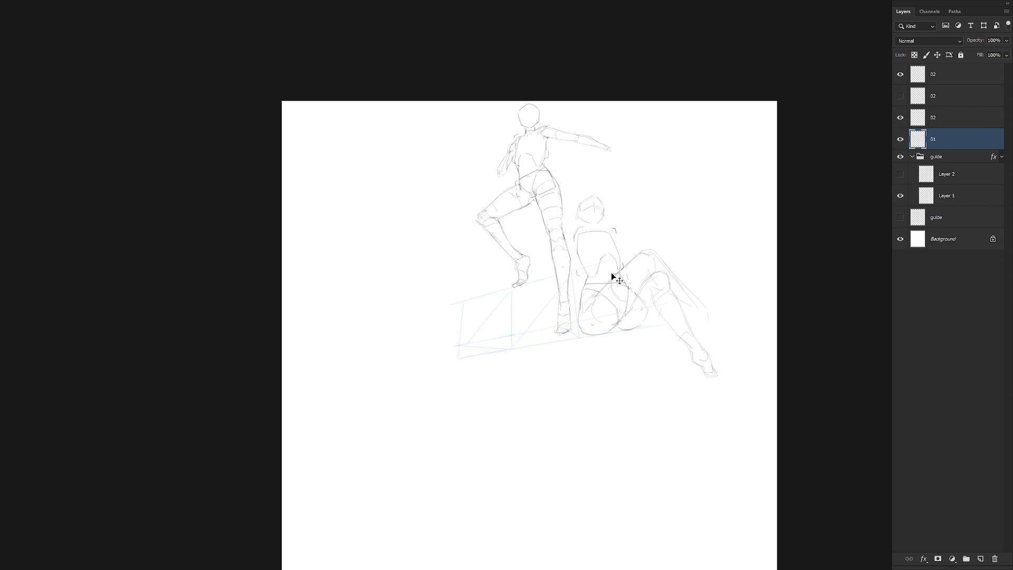
key("b")
left_click(952, 76)
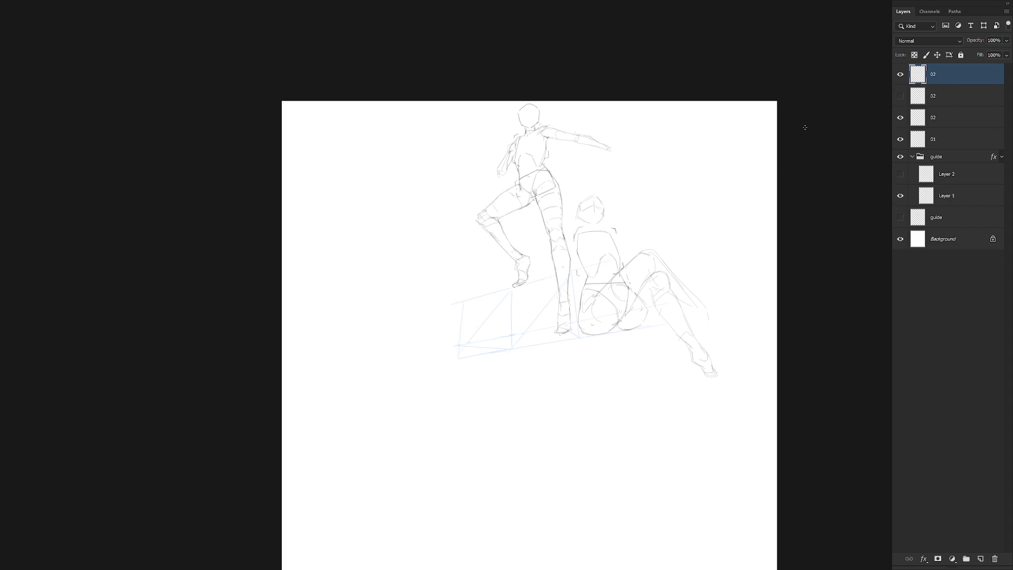
left_click(900, 74)
left_click(901, 74)
left_click(943, 95)
left_click(722, 173)
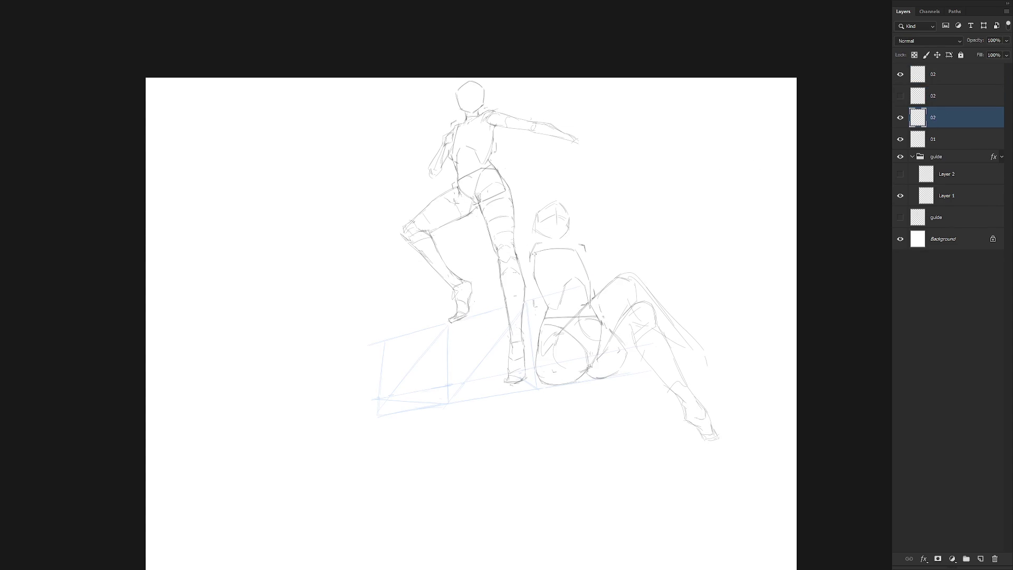
Step: Sketch the seated figure's left and right shoulders and the neck below the head
left_click_drag(541, 260, 543, 262)
scroll(545, 235, "up", 2)
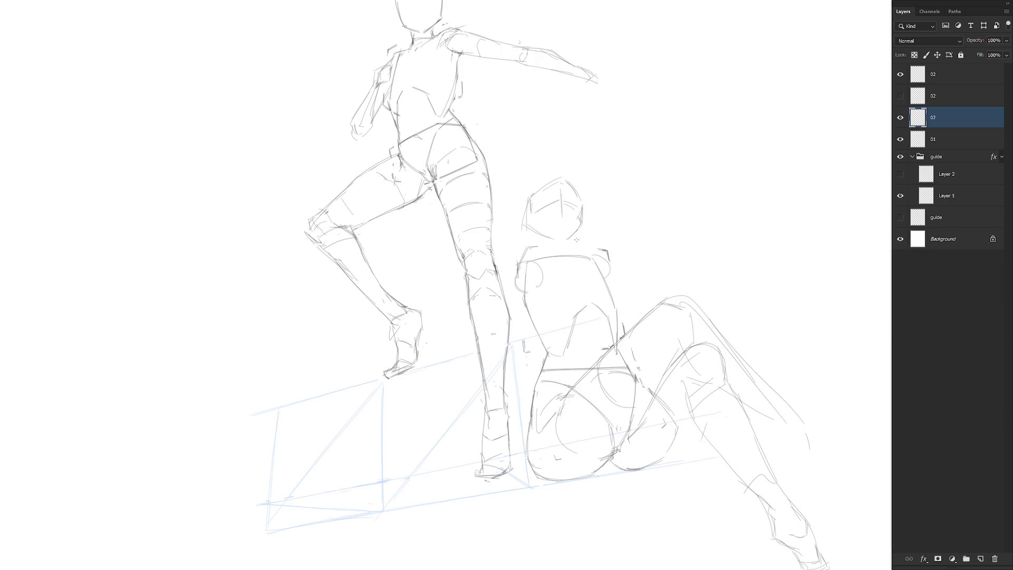
key("ctrl+z")
key("ctrl+z")
key("ctrl+z")
mouse_move(522, 256)
left_mouse_down()
mouse_move(516, 280)
mouse_move(531, 261)
left_mouse_up()
left_click_drag(599, 256, 605, 270)
mouse_move(517, 269)
left_mouse_down()
mouse_move(526, 256)
mouse_move(553, 254)
left_mouse_up()
left_click_drag(549, 239, 547, 252)
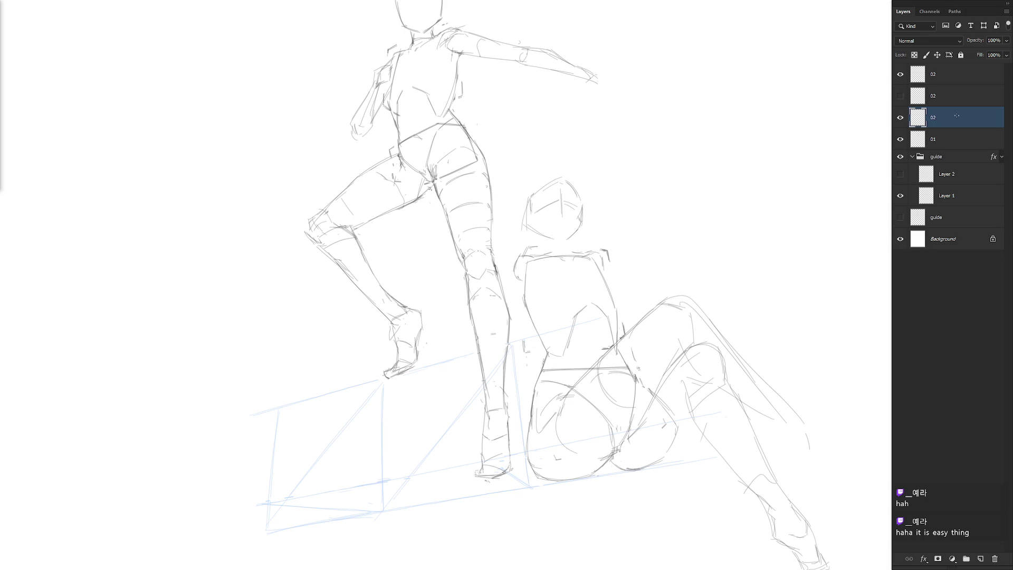
Step: Redraw the standing figure's lower-leg contour with several retried pencil strokes
left_click_drag(629, 301, 602, 320)
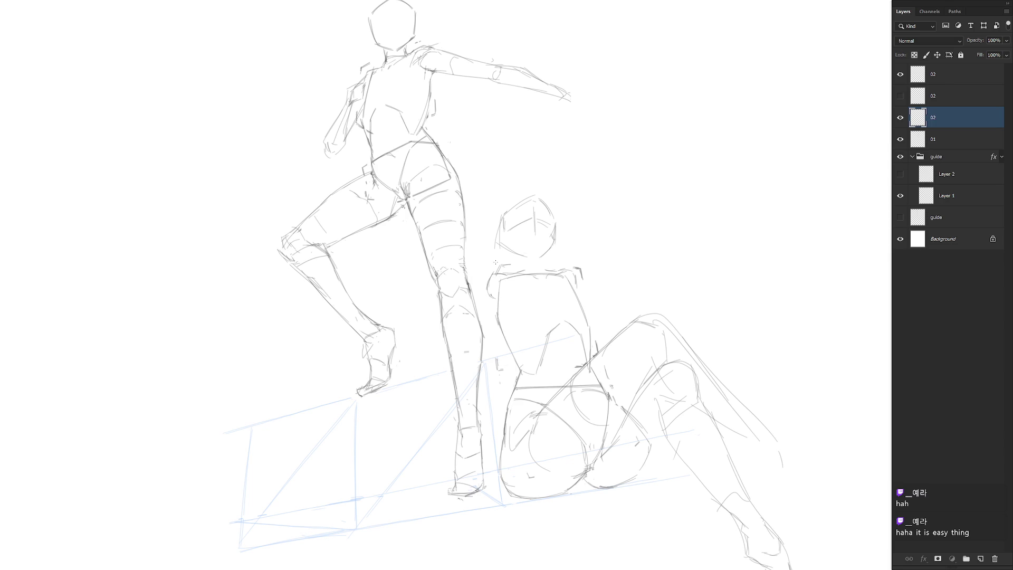
left_click_drag(494, 283, 469, 351)
key("ctrl+z")
left_click_drag(489, 286, 472, 342)
key("ctrl+z")
left_click_drag(489, 288, 452, 383)
mouse_move(489, 290)
left_mouse_down()
mouse_move(498, 300)
mouse_move(473, 368)
left_mouse_up()
key("ctrl+z")
key("ctrl+z")
mouse_move(486, 289)
left_mouse_down()
mouse_move(461, 353)
mouse_move(470, 377)
left_mouse_up()
left_click_drag(505, 290, 484, 341)
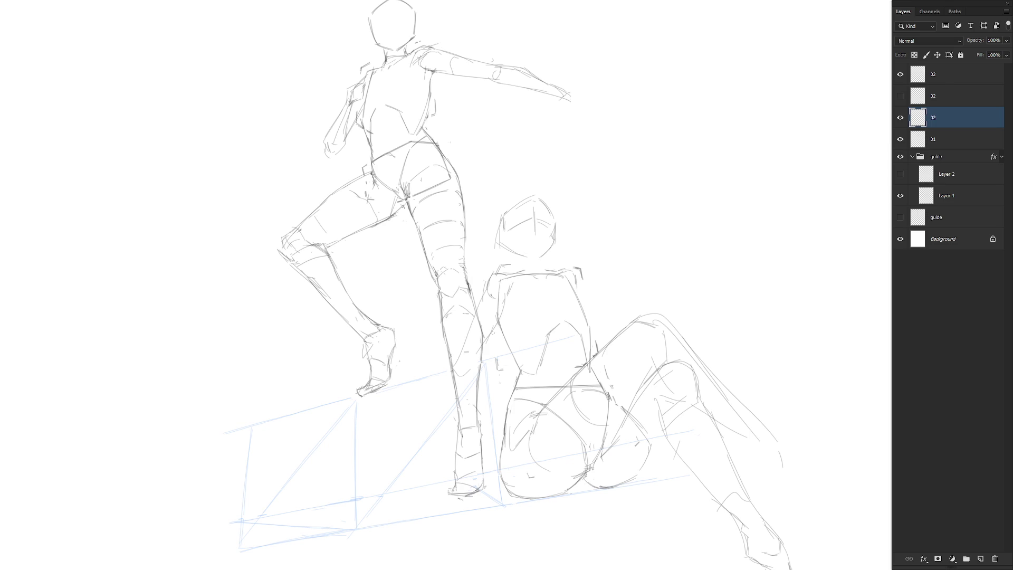
mouse_move(451, 368)
left_mouse_down()
mouse_move(473, 367)
mouse_move(427, 470)
mouse_move(478, 379)
mouse_move(457, 382)
mouse_move(437, 458)
left_mouse_up()
key("ctrl+z")
key("ctrl+z")
left_click_drag(441, 394, 431, 472)
Step: Lasso and delete a stray stroke near the leg, then add more lower-leg lines
key("l")
mouse_move(425, 495)
left_mouse_down()
mouse_move(497, 340)
mouse_move(486, 292)
mouse_move(425, 494)
left_mouse_up()
key("Delete")
key("ctrl+d")
mouse_move(489, 297)
left_mouse_down()
mouse_move(474, 342)
mouse_move(504, 329)
mouse_move(498, 372)
mouse_move(467, 369)
mouse_move(496, 360)
mouse_move(486, 447)
left_mouse_up()
key("ctrl+z")
key("ctrl+z")
left_click_drag(458, 372, 441, 481)
left_click_drag(491, 378, 472, 442)
Step: Hatch the standing figure's thigh and add lines toward the seated figure's back and knee
key("ctrl+z")
key("ctrl+z")
key("ctrl+z")
key("ctrl+z")
key("ctrl+z")
left_click_drag(478, 229, 496, 269)
left_click_drag(457, 229, 484, 276)
left_click_drag(464, 224, 496, 322)
key("ctrl+z")
mouse_move(452, 232)
left_mouse_down()
mouse_move(470, 222)
mouse_move(497, 275)
left_mouse_up()
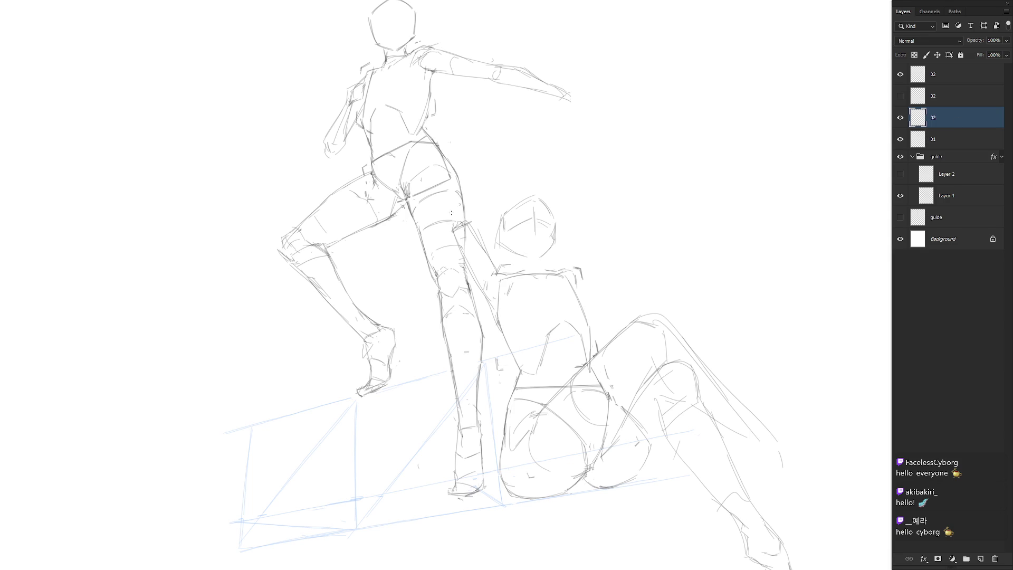
mouse_move(448, 216)
left_mouse_down()
mouse_move(459, 204)
mouse_move(495, 226)
left_mouse_up()
key("ctrl+z")
key("ctrl+z")
Step: Lasso the standing figure's thigh lines and rotate them slightly with Free Transform
mouse_move(496, 272)
left_mouse_down()
mouse_move(475, 199)
mouse_move(476, 293)
mouse_move(494, 313)
left_mouse_up()
key("ctrl+t")
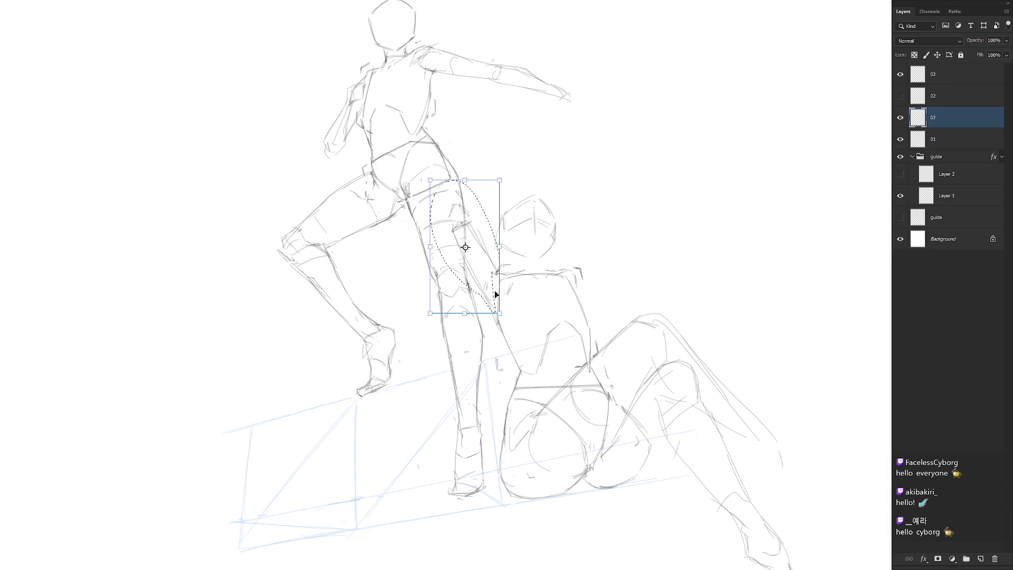
left_click_drag(508, 173, 504, 167)
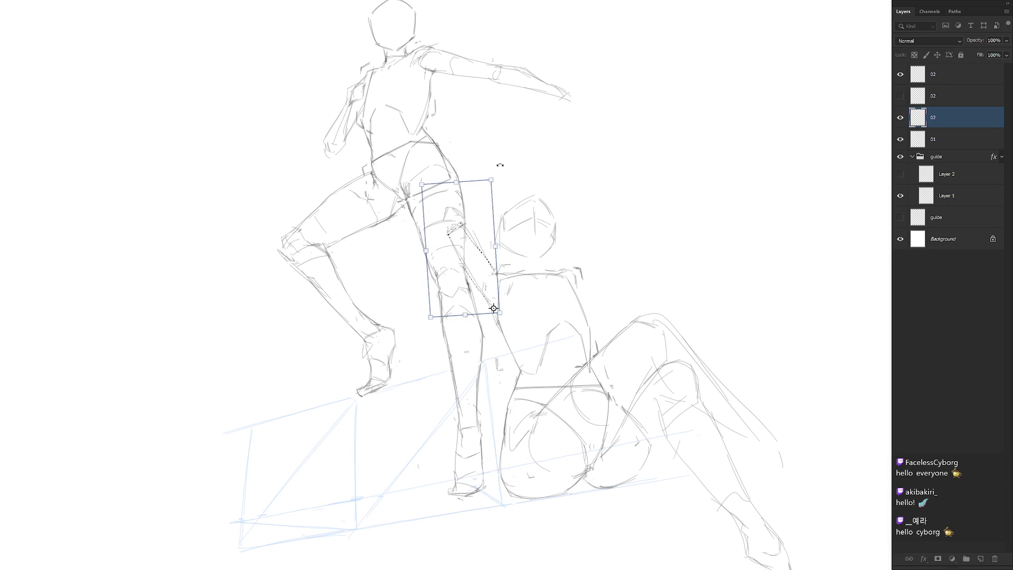
key("Return")
key("ctrl+d")
key("b")
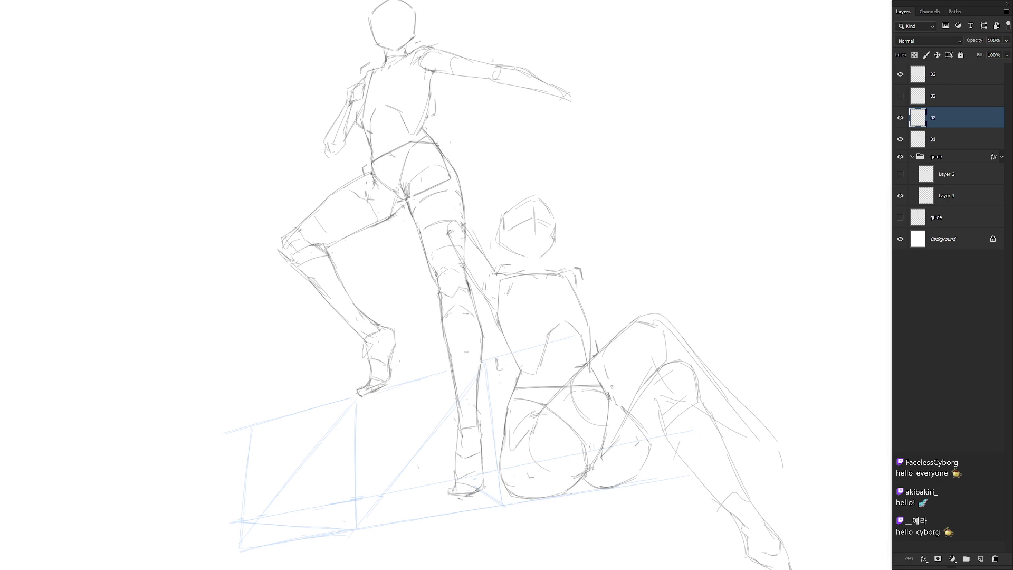
Step: Hide the standing figure's layer 01, keeping the restored raised-arm strokes
left_click(900, 138)
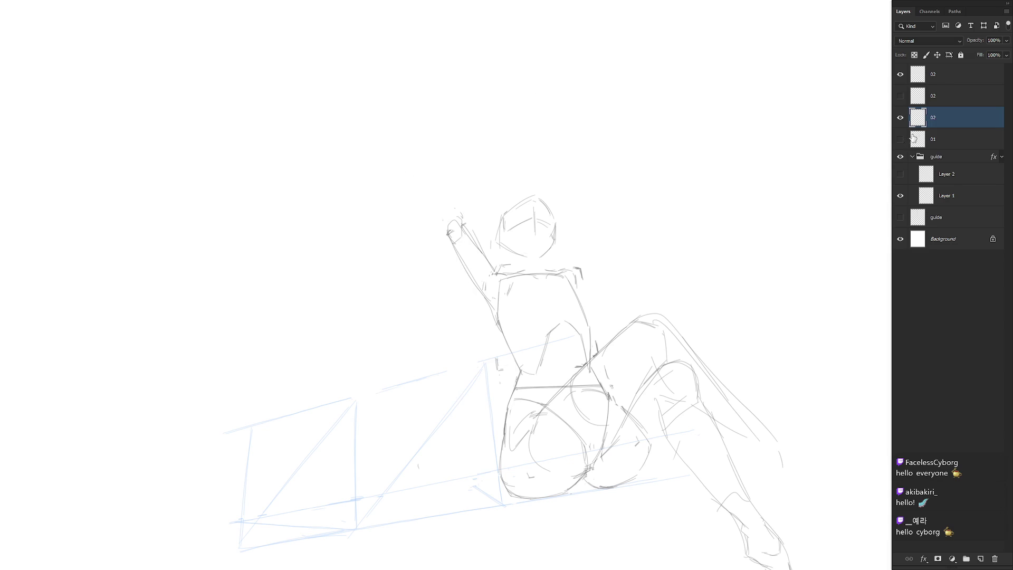
mouse_move(464, 198)
left_mouse_down()
mouse_move(498, 206)
mouse_move(464, 210)
mouse_move(487, 215)
left_mouse_up()
key("ctrl+z")
key("ctrl+z")
key("ctrl+z")
key("ctrl+z")
key("ctrl+z")
key("ctrl+shift+z")
key("ctrl+shift+z")
key("ctrl+shift+z")
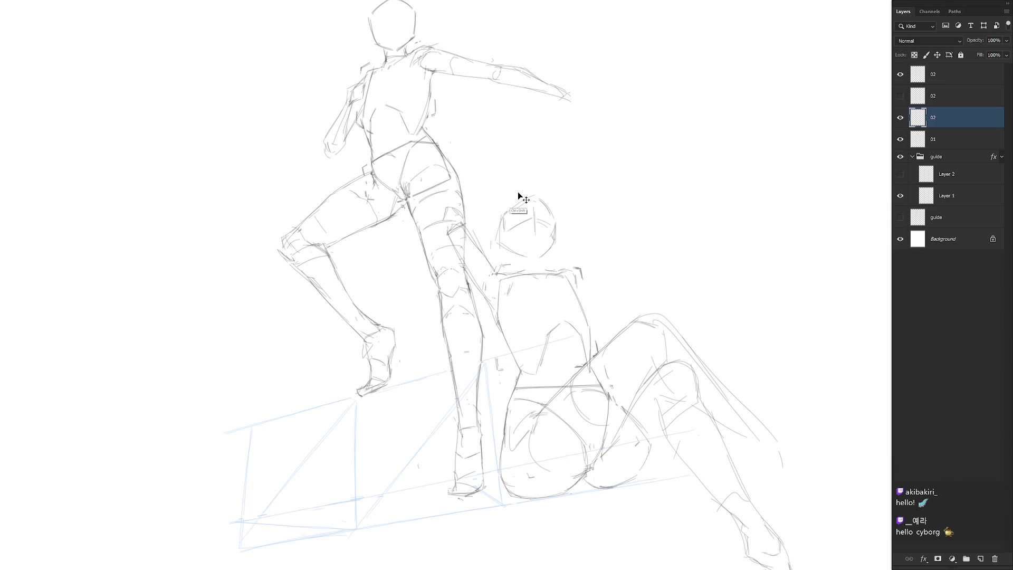
key("ctrl+shift+z")
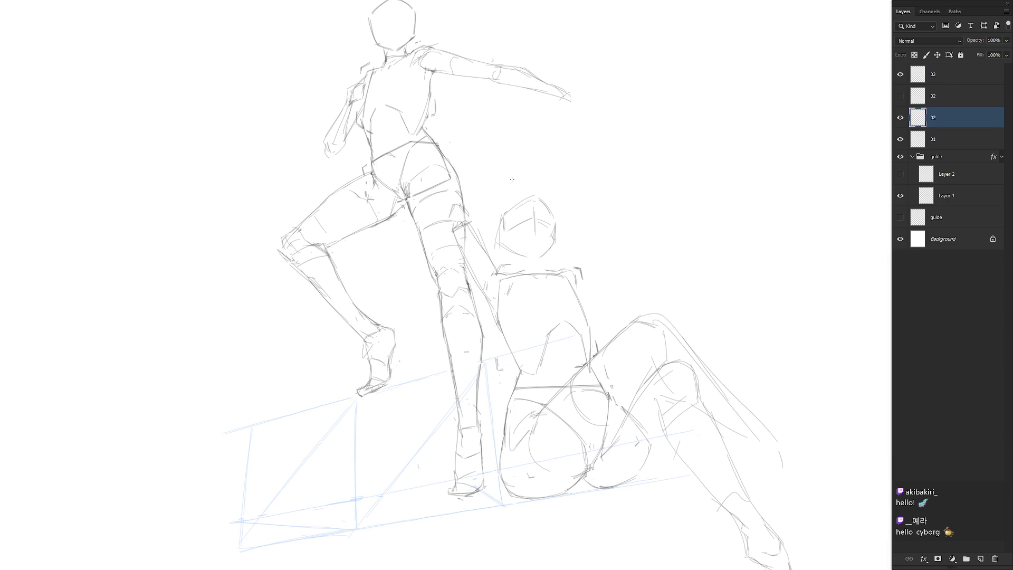
left_click(900, 139)
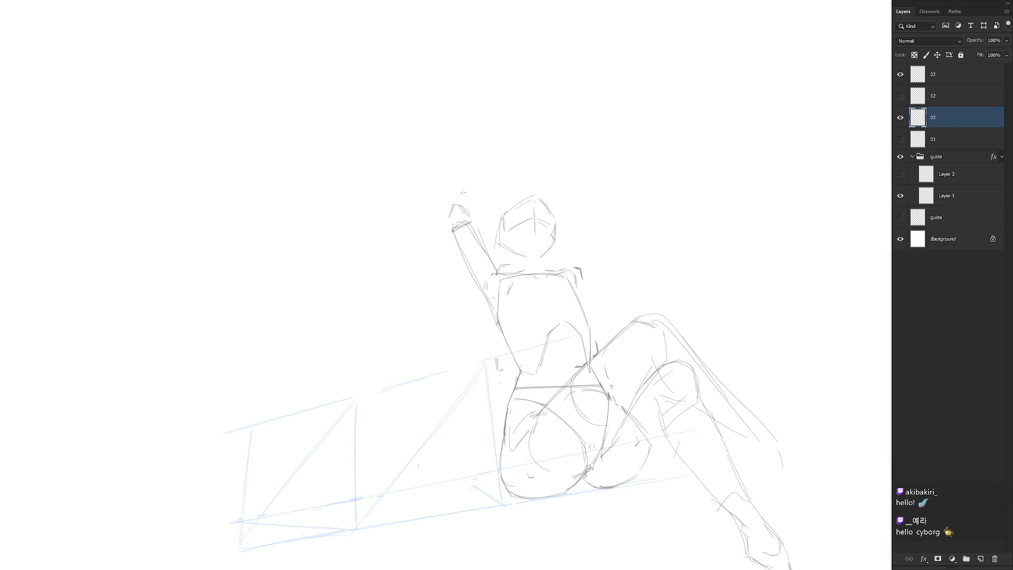
Step: Draw a curve above the raised hand, then try and cancel a Free Transform on the head
left_click_drag(460, 203, 500, 217)
key("l")
mouse_move(546, 265)
left_mouse_down()
mouse_move(573, 222)
mouse_move(506, 203)
mouse_move(497, 250)
mouse_move(543, 264)
left_mouse_up()
key("ctrl+t")
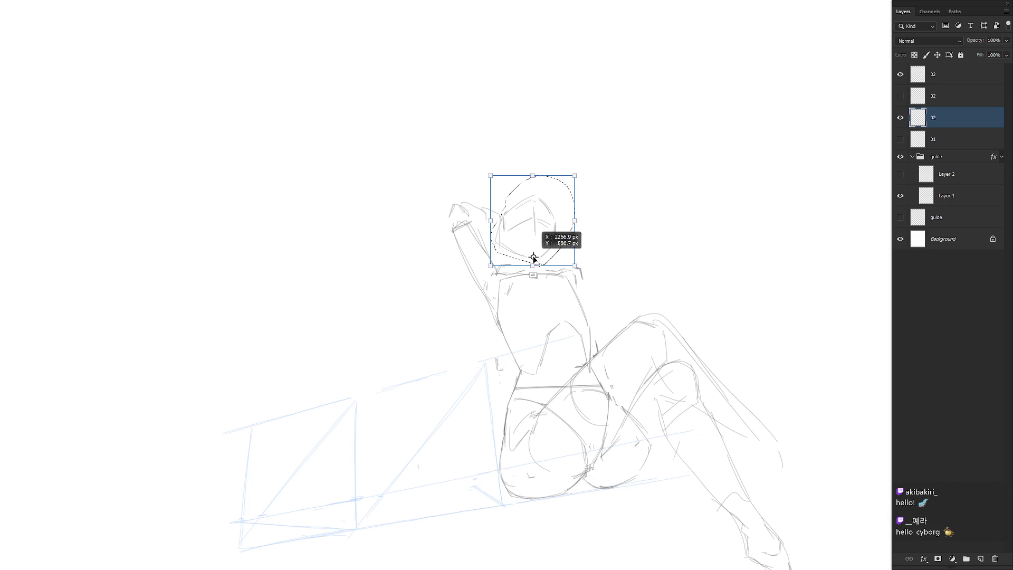
key("Return")
key("ctrl+d")
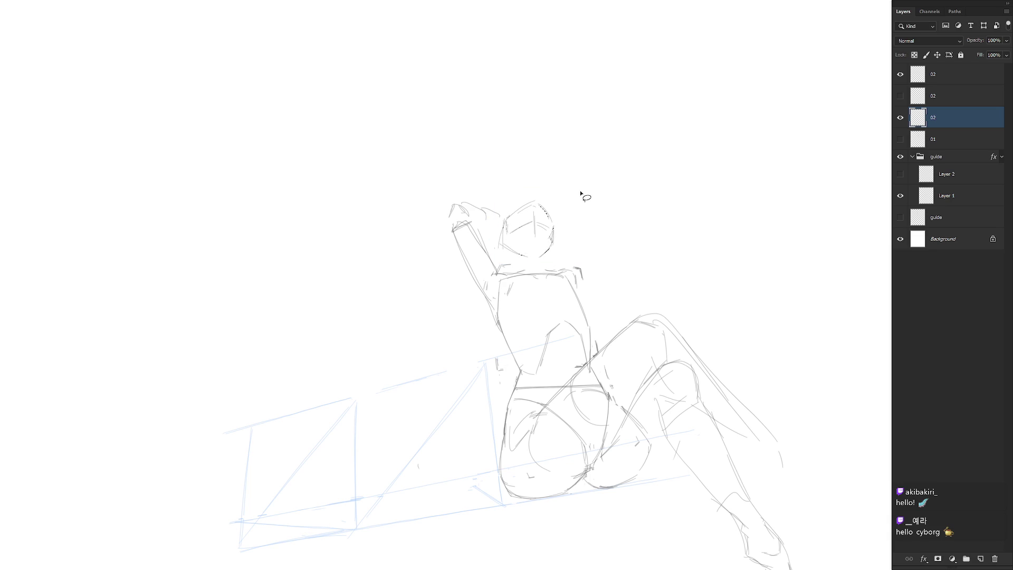
key("b")
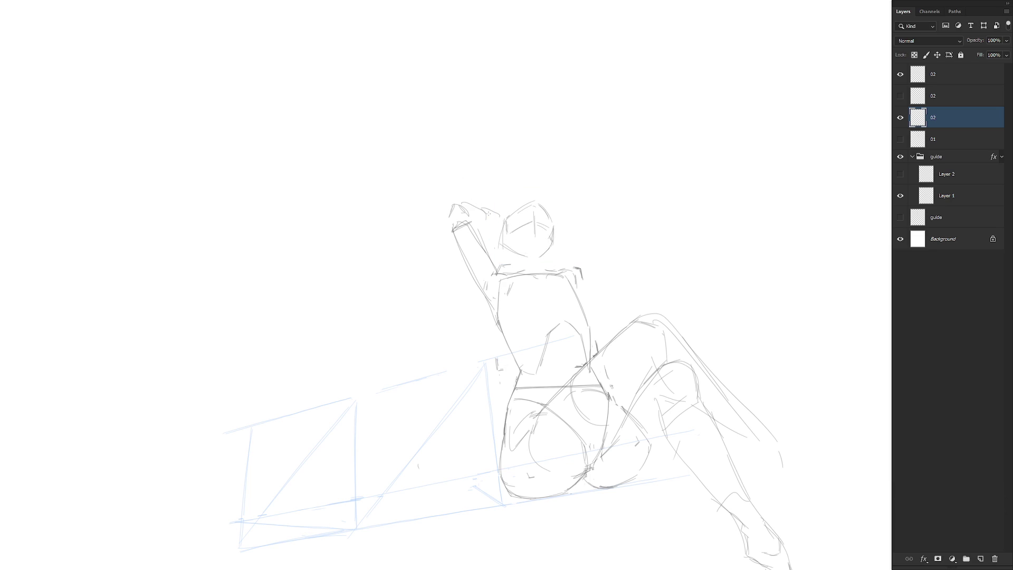
Step: Sketch the raised hand behind the head, the arm, upper arm and neck line
left_click_drag(488, 210, 502, 212)
mouse_move(490, 226)
left_mouse_down()
mouse_move(500, 211)
mouse_move(495, 182)
mouse_move(513, 206)
mouse_move(510, 182)
mouse_move(531, 178)
mouse_move(542, 192)
left_mouse_up()
key("ctrl+z")
left_click_drag(450, 208, 445, 213)
mouse_move(471, 205)
left_mouse_down()
mouse_move(450, 208)
mouse_move(450, 244)
left_mouse_up()
key("ctrl+z")
key("ctrl+z")
key("ctrl+z")
key("ctrl+z")
left_click_drag(463, 208, 473, 226)
left_click_drag(475, 233, 493, 264)
left_click_drag(482, 286, 497, 275)
left_click_drag(511, 264, 501, 265)
Step: Add hand strokes near the head and a horizontal centre cross-line on the face
left_click_drag(475, 213, 500, 205)
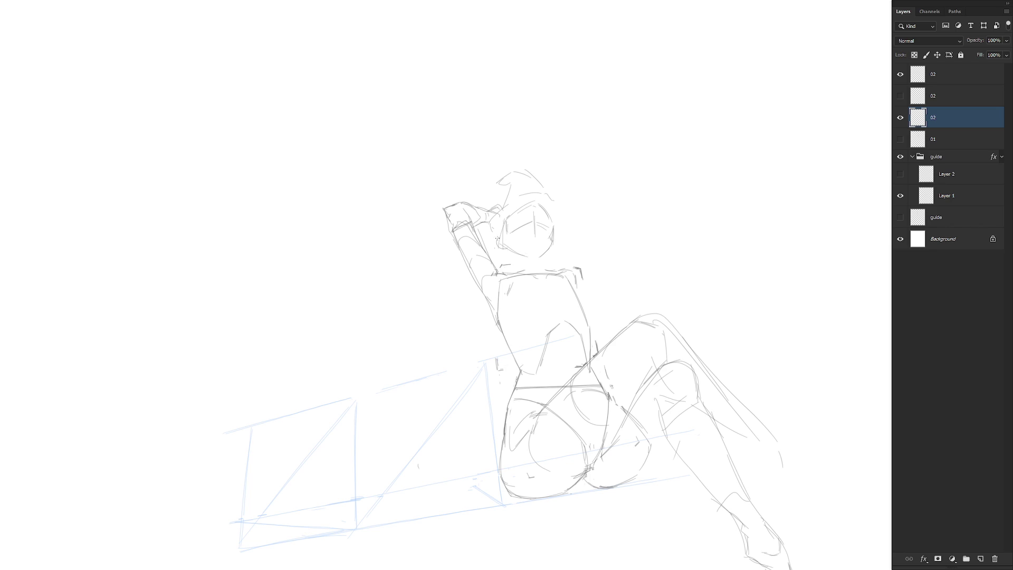
left_click_drag(502, 239, 509, 240)
key("ctrl+z")
left_click_drag(520, 226, 541, 221)
key("ctrl+z")
mouse_move(510, 193)
left_mouse_down()
mouse_move(504, 206)
mouse_move(518, 188)
mouse_move(507, 184)
mouse_move(542, 192)
mouse_move(536, 174)
mouse_move(544, 210)
left_mouse_up()
Step: Lasso the raised hand and rotate it about 19° clockwise into place
mouse_move(458, 202)
left_mouse_down()
mouse_move(494, 232)
mouse_move(490, 204)
mouse_move(467, 207)
left_mouse_up()
key("ctrl+t")
left_click_drag(527, 244, 516, 261)
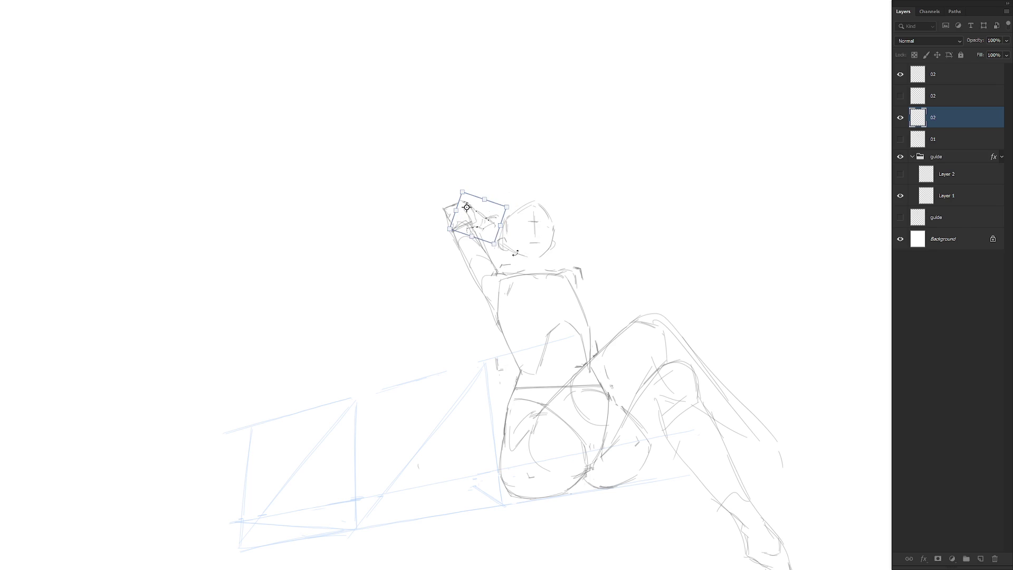
mouse_move(488, 226)
left_mouse_down()
mouse_move(486, 248)
mouse_move(475, 232)
mouse_move(496, 271)
left_mouse_up()
key("Return")
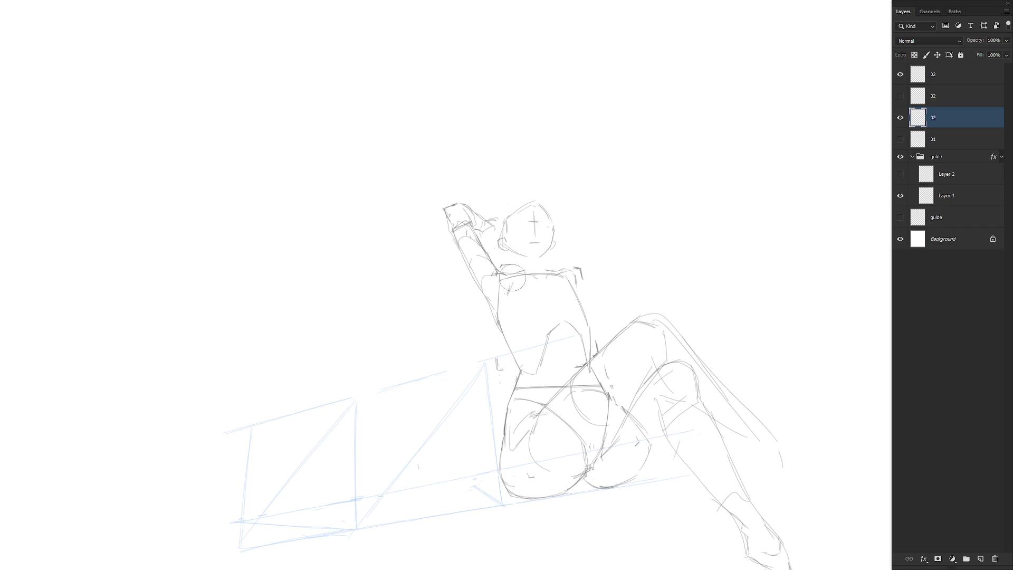
Step: Sketch the near shoulder line and the far shoulder curve, toggling the 02 layer to compare
mouse_move(502, 275)
left_mouse_down()
mouse_move(534, 275)
mouse_move(525, 267)
left_mouse_up()
left_click_drag(575, 267, 584, 285)
left_click_drag(580, 287, 628, 307)
left_click(901, 74)
left_click(901, 75)
Step: On Layer 1, erase the blue diagonal guides and the vertical line left of the seated figure
left_click(965, 174)
left_click(944, 200)
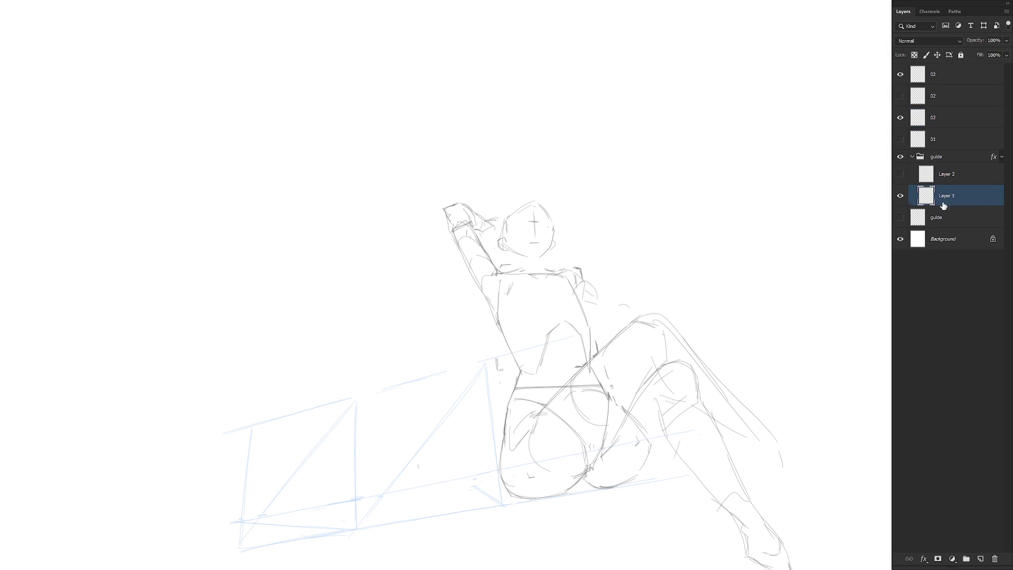
left_click_drag(637, 375, 619, 343)
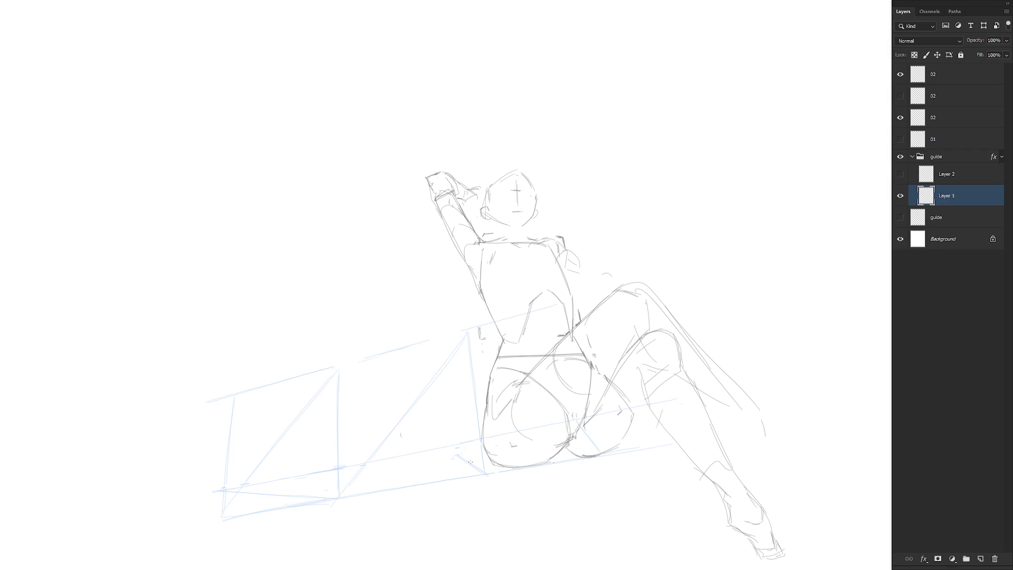
left_click_drag(470, 462, 439, 452)
left_click_drag(514, 462, 560, 394)
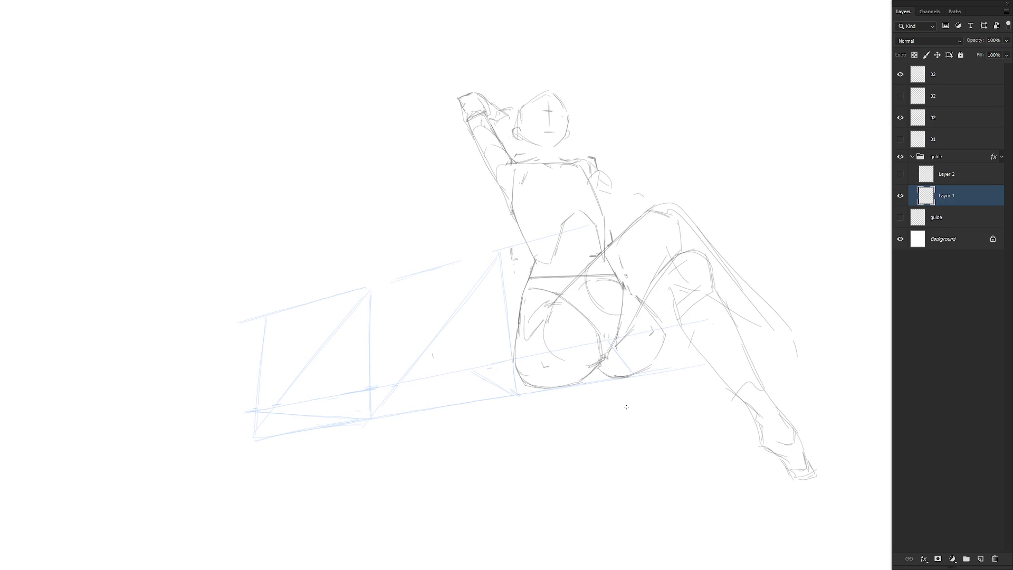
mouse_move(502, 251)
left_mouse_down()
mouse_move(382, 395)
mouse_move(414, 362)
left_mouse_up()
mouse_move(380, 290)
left_mouse_down()
mouse_move(366, 403)
mouse_move(378, 369)
left_mouse_up()
mouse_move(372, 291)
left_mouse_down()
mouse_move(276, 391)
mouse_move(333, 340)
mouse_move(269, 414)
mouse_move(276, 407)
left_mouse_up()
left_click_drag(632, 339, 637, 364)
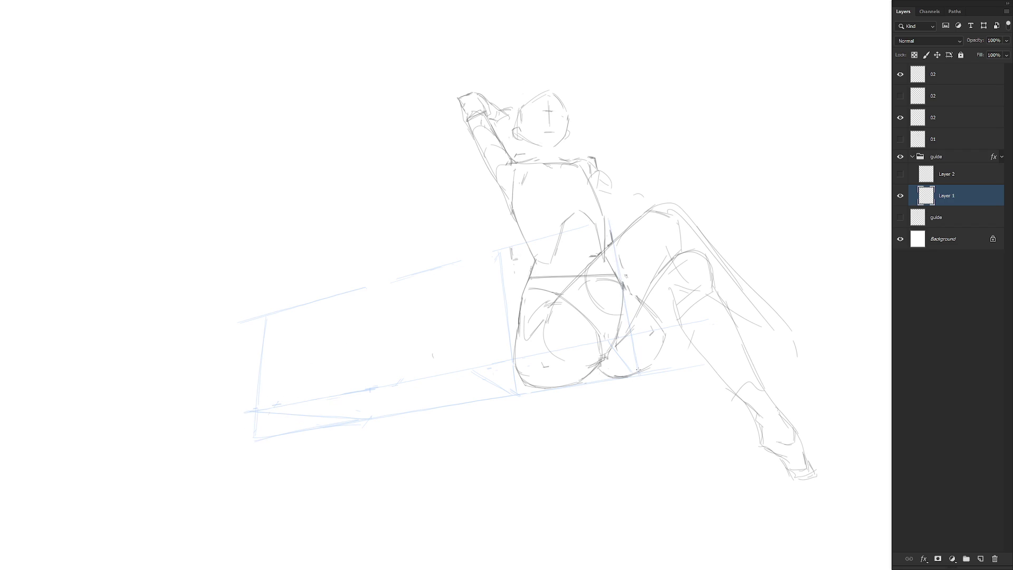
mouse_move(636, 371)
left_mouse_down()
mouse_move(617, 343)
mouse_move(641, 375)
left_mouse_up()
scroll(604, 316, "down", 1)
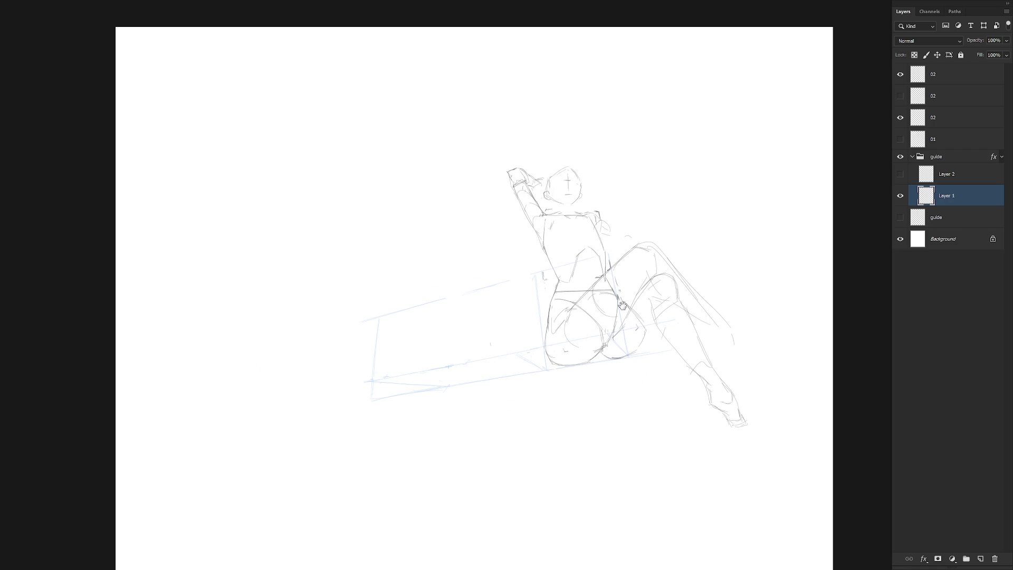
Step: Show layer 01's standing figure, check the third 02 layer, and make the top 02 layer active
left_click(900, 140)
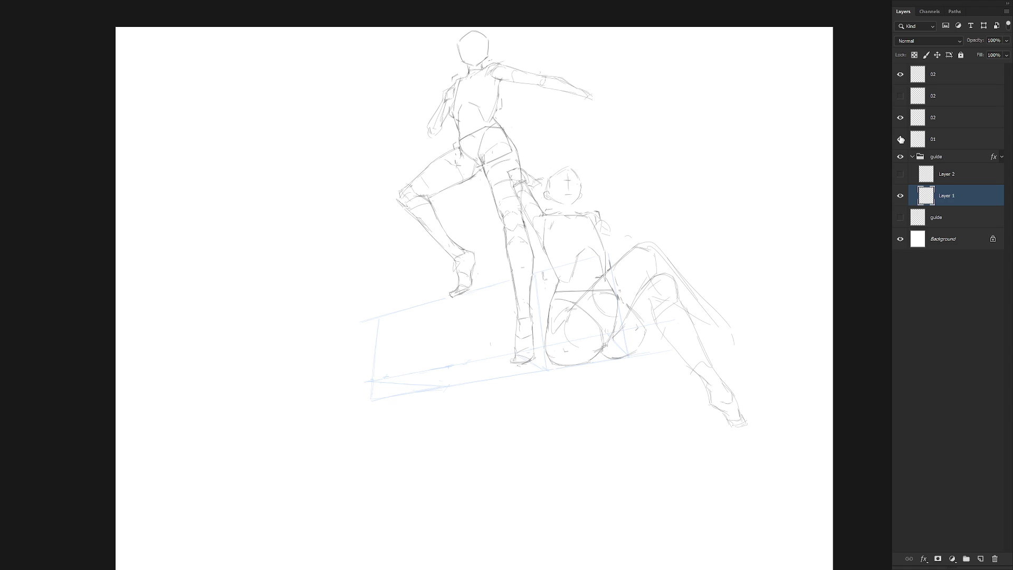
left_click(953, 82)
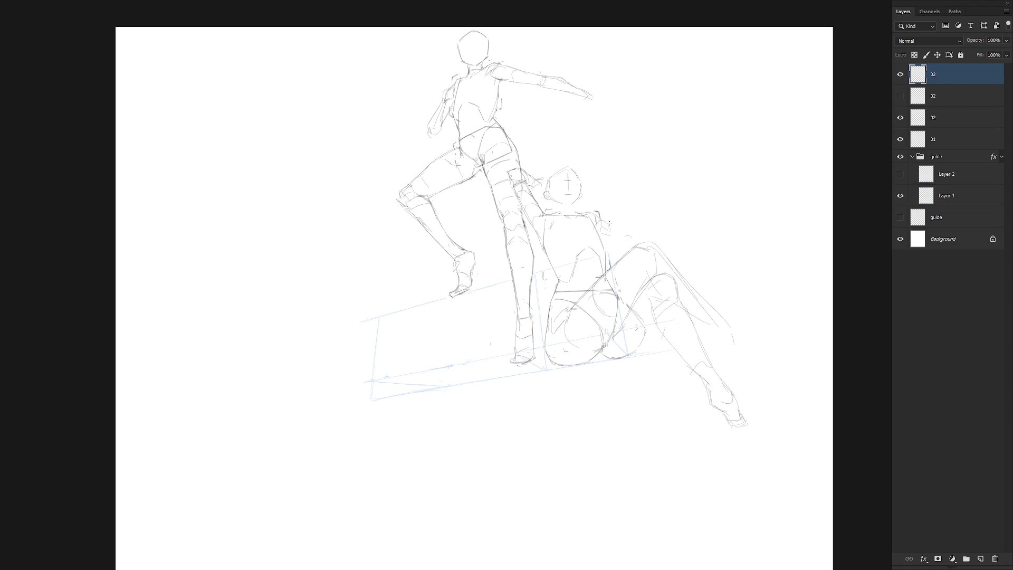
left_click(935, 117)
left_click(901, 118)
left_click(900, 118)
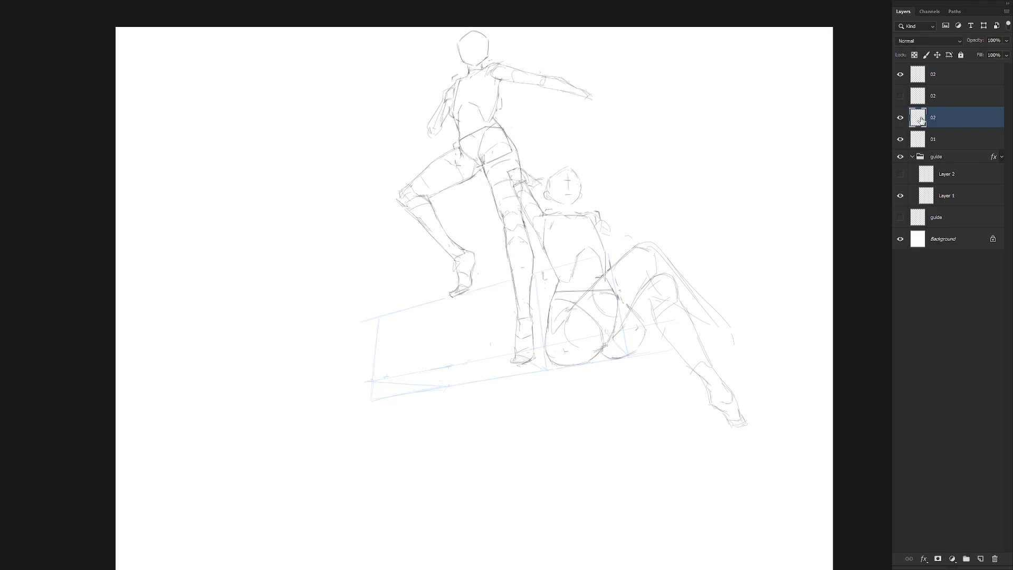
left_click(912, 82)
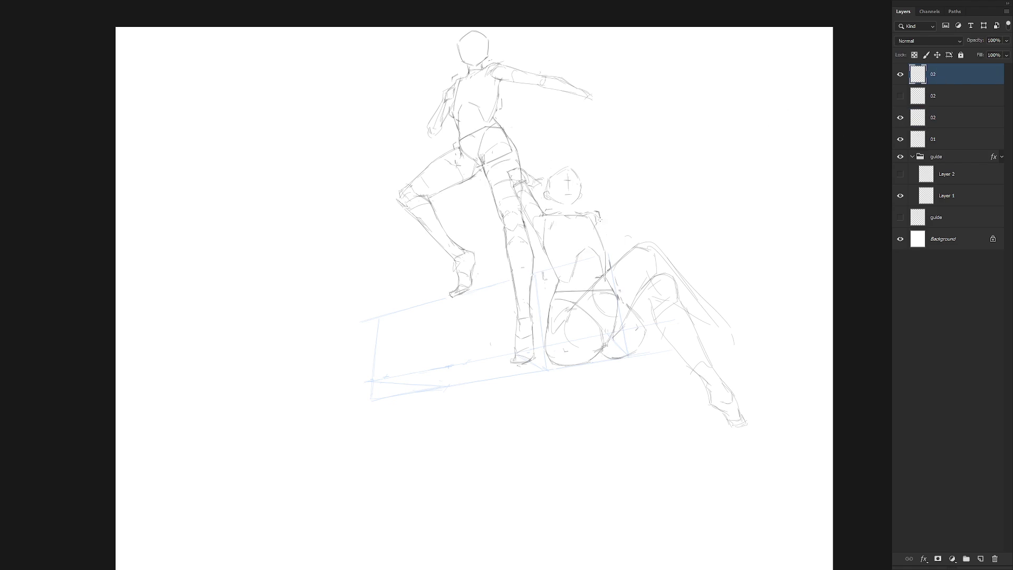
Step: Stroke the seated figure's shoulder and rework her raised hand, undoing and erasing the dark line
mouse_move(599, 219)
left_mouse_down()
mouse_move(615, 246)
mouse_move(644, 234)
mouse_move(627, 259)
mouse_move(651, 249)
left_mouse_up()
left_click_drag(636, 260, 647, 257)
key("ctrl+z")
key("ctrl+z")
key("ctrl+z")
mouse_move(638, 237)
left_mouse_down()
mouse_move(618, 247)
mouse_move(645, 206)
mouse_move(657, 207)
left_mouse_up()
Step: Outline the box above the raised hand, then erase and redraw its top and right edges
mouse_move(625, 203)
left_mouse_down()
mouse_move(667, 209)
mouse_move(619, 226)
mouse_move(620, 256)
left_mouse_up()
left_click_drag(653, 205, 677, 211)
left_click_drag(675, 214, 671, 238)
mouse_move(659, 197)
left_mouse_down()
mouse_move(628, 203)
mouse_move(617, 256)
mouse_move(635, 229)
mouse_move(635, 241)
mouse_move(670, 236)
mouse_move(670, 226)
mouse_move(670, 249)
left_mouse_up()
key("ctrl+z")
key("ctrl+z")
left_click_drag(638, 198, 672, 209)
left_click_drag(597, 212, 618, 238)
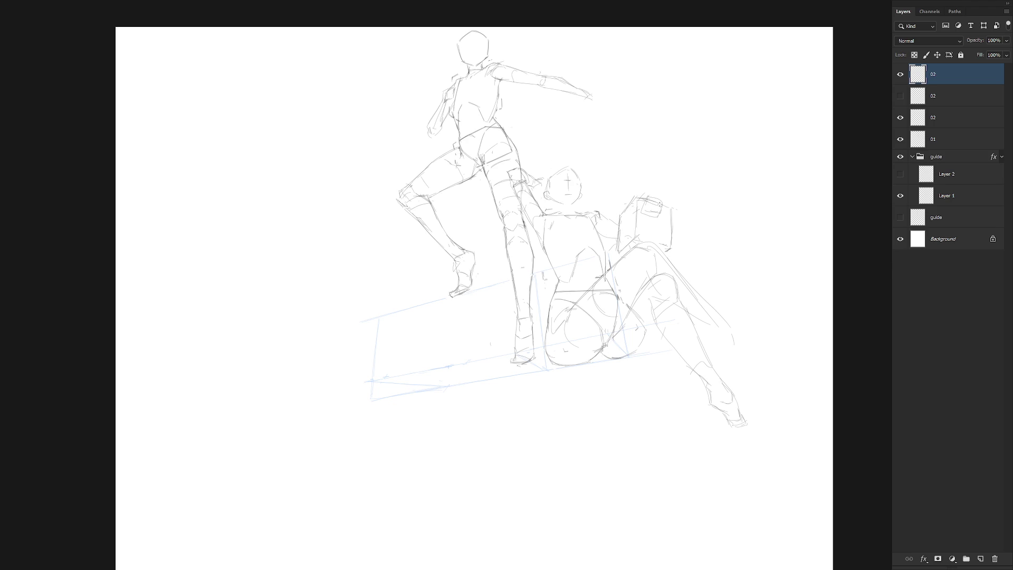
Step: On the third 02 layer, add a dash on the seated figure's head and mark her neck
scroll(569, 183, "up", 1)
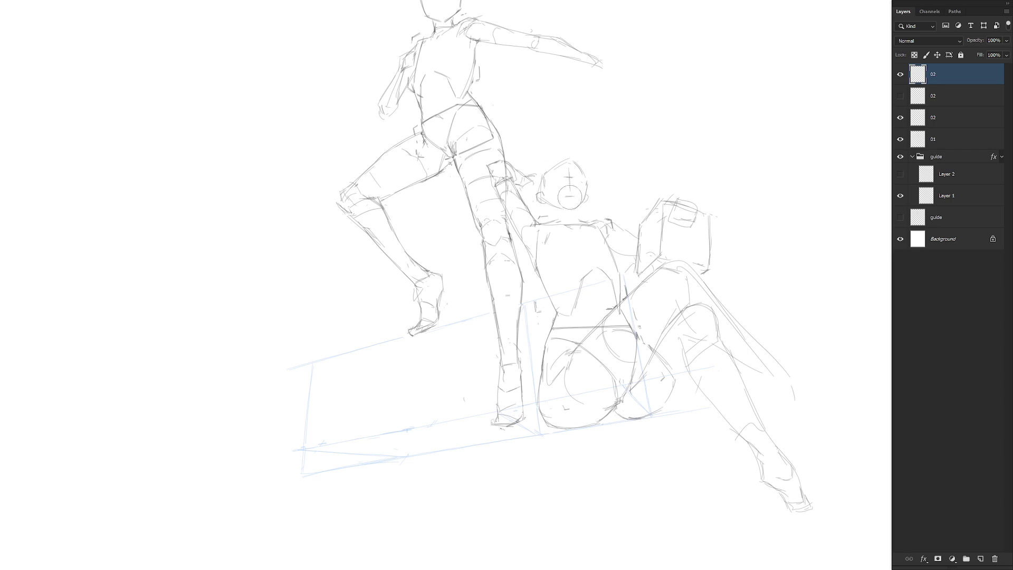
left_click(949, 117)
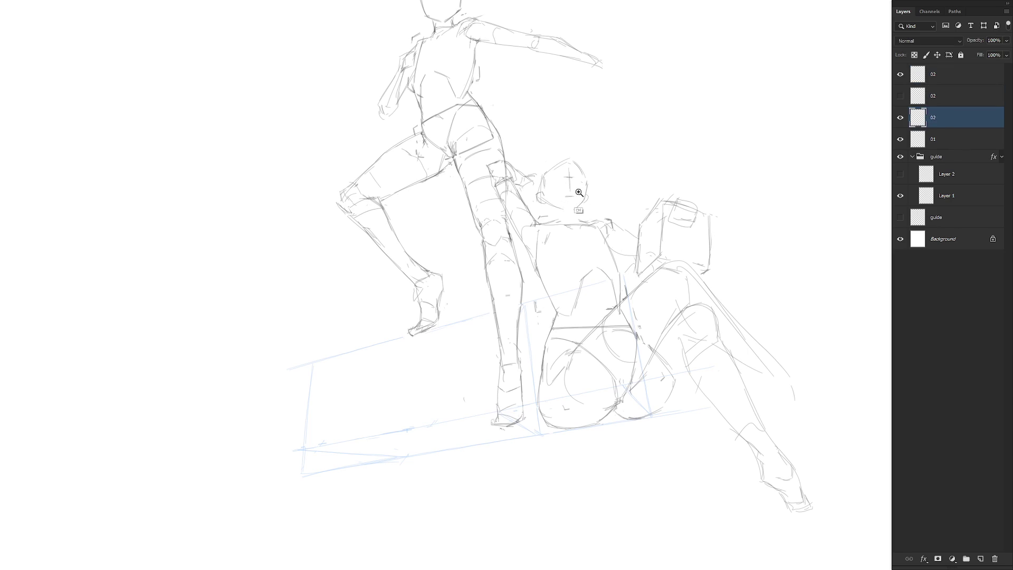
scroll(567, 198, "up", 1)
left_click_drag(562, 196, 572, 194)
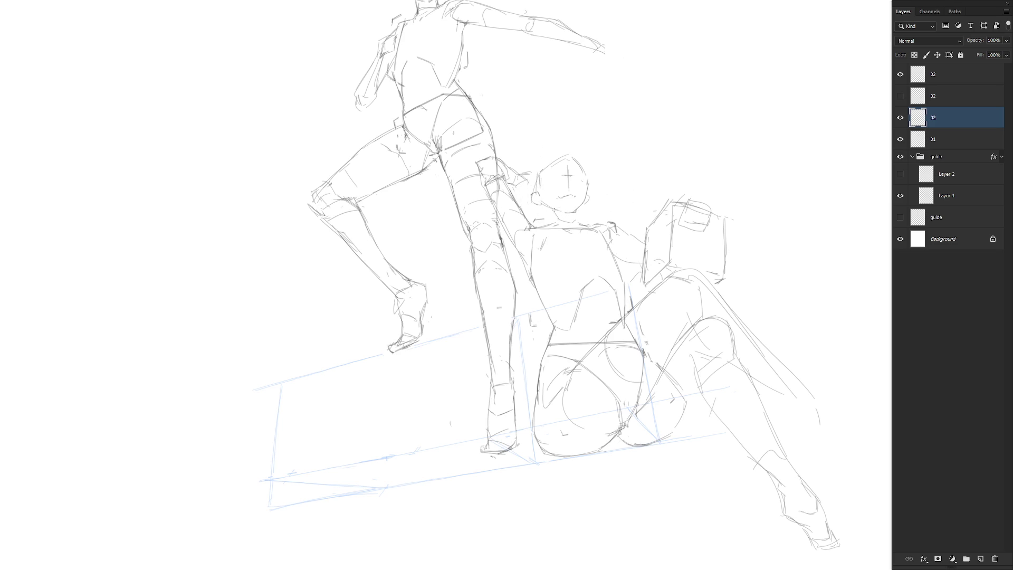
left_click_drag(577, 214, 577, 224)
Step: Draw a stroke near the standing figure's thigh, then undo and redraw it
scroll(657, 333, "down", 1)
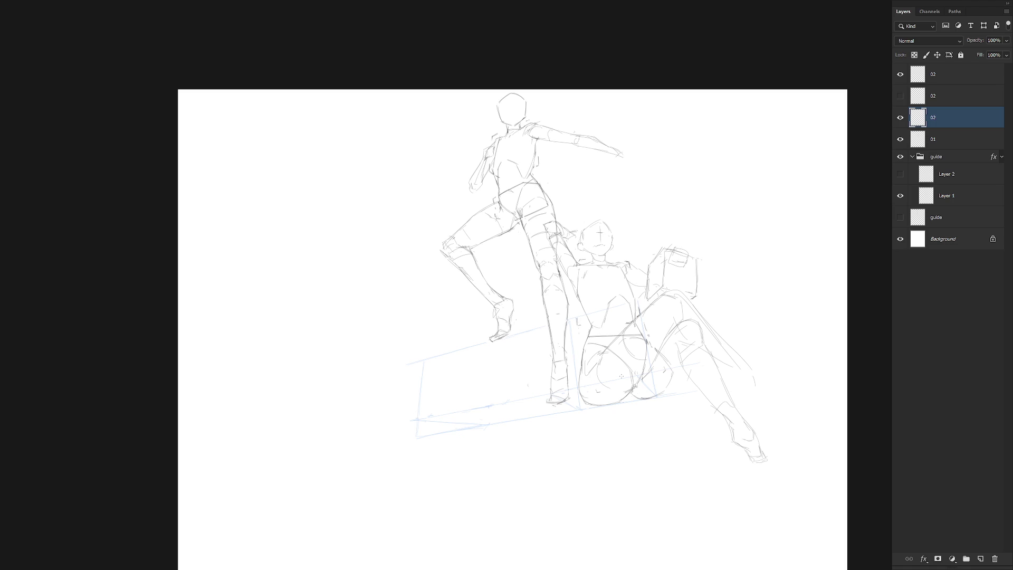
scroll(581, 218, "up", 1)
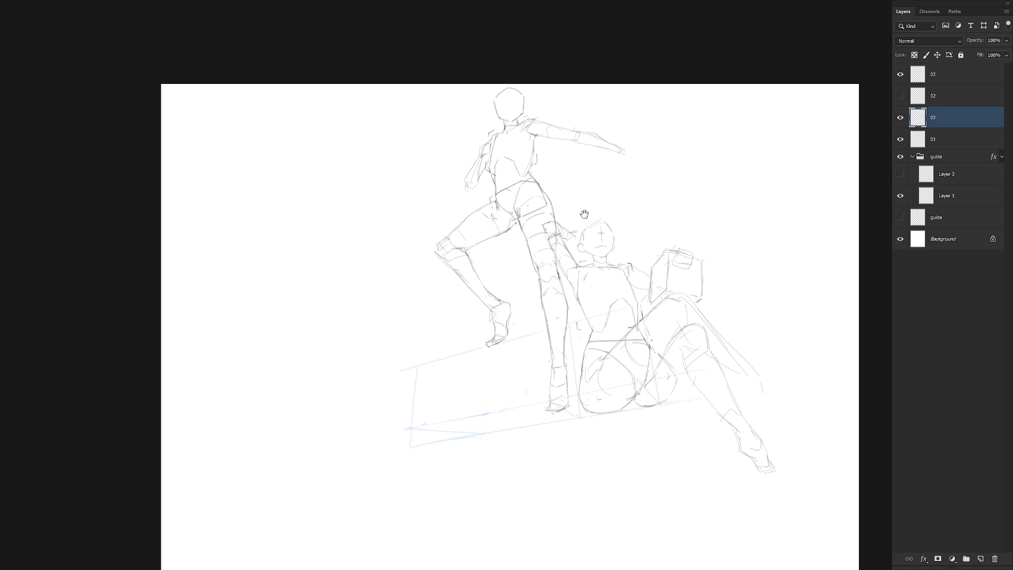
scroll(576, 256, "up", 2)
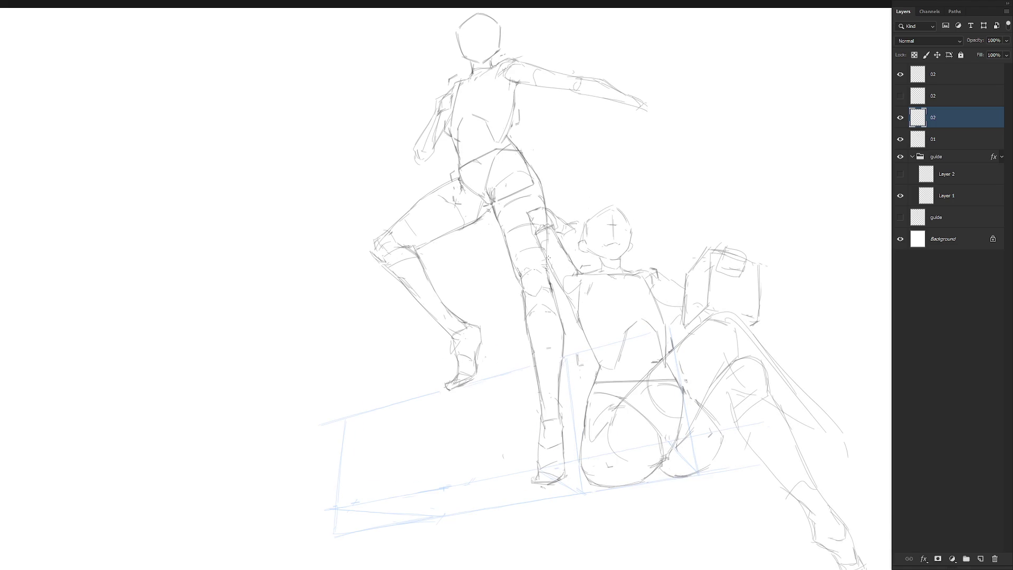
left_click_drag(548, 258, 564, 271)
key("ctrl+z")
key("ctrl+z")
left_click_drag(543, 230, 570, 258)
Step: Erase stray marks left of the seated head, redraw there, and strengthen the standing leg contour
key("e")
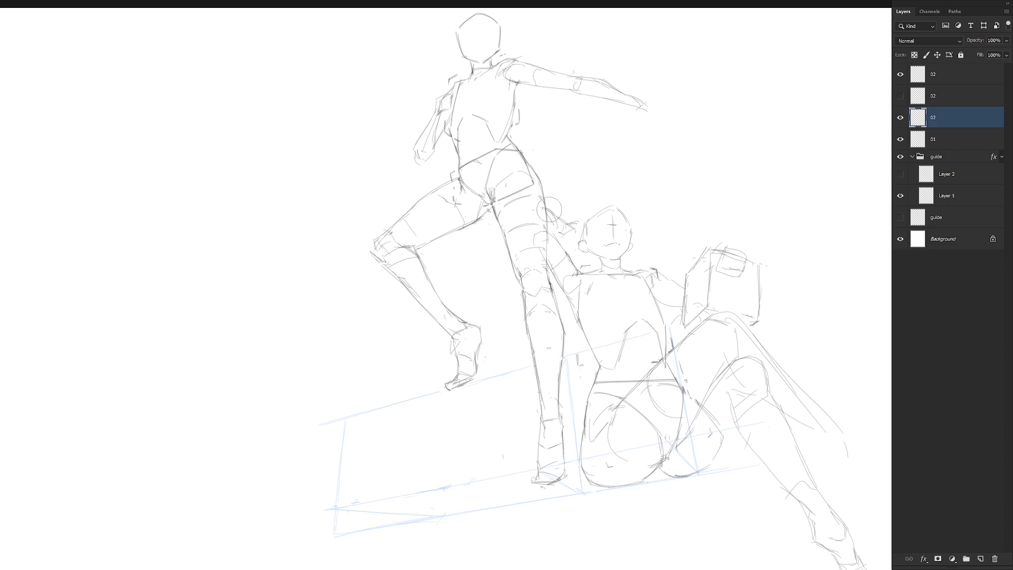
mouse_move(543, 211)
left_mouse_down()
mouse_move(567, 233)
mouse_move(569, 213)
left_mouse_up()
key("b")
mouse_move(548, 221)
left_mouse_down()
mouse_move(572, 233)
mouse_move(561, 249)
left_mouse_up()
mouse_move(541, 250)
left_mouse_down()
mouse_move(537, 221)
mouse_move(548, 259)
left_mouse_up()
left_click_drag(543, 218, 574, 232)
Step: Draw the seated figure's left shoulder line and mark where her leaning hand meets the floor
mouse_move(560, 300)
left_mouse_down()
mouse_move(581, 276)
mouse_move(572, 257)
left_mouse_up()
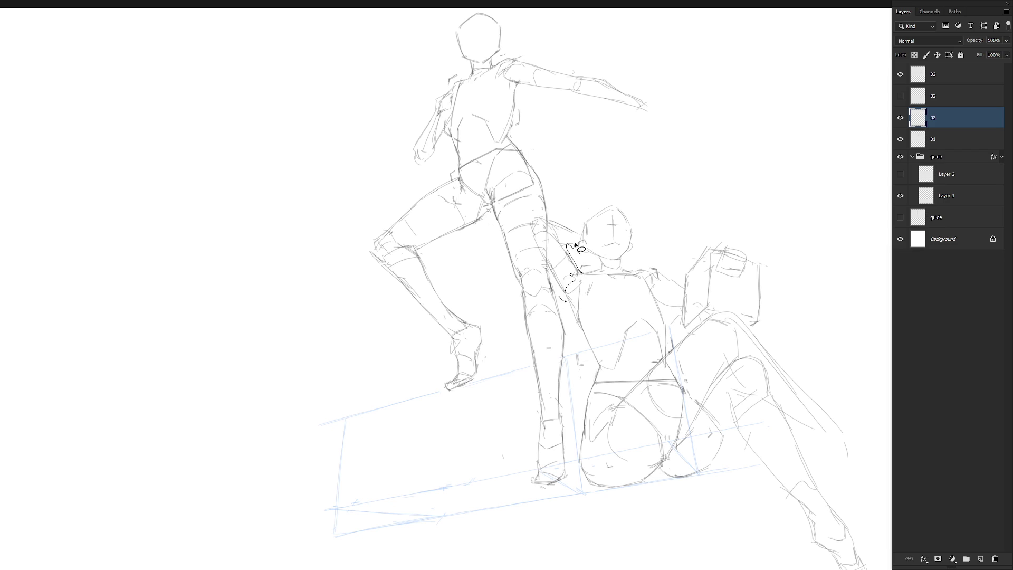
key("ctrl+z")
key("ctrl+z")
key("ctrl+z")
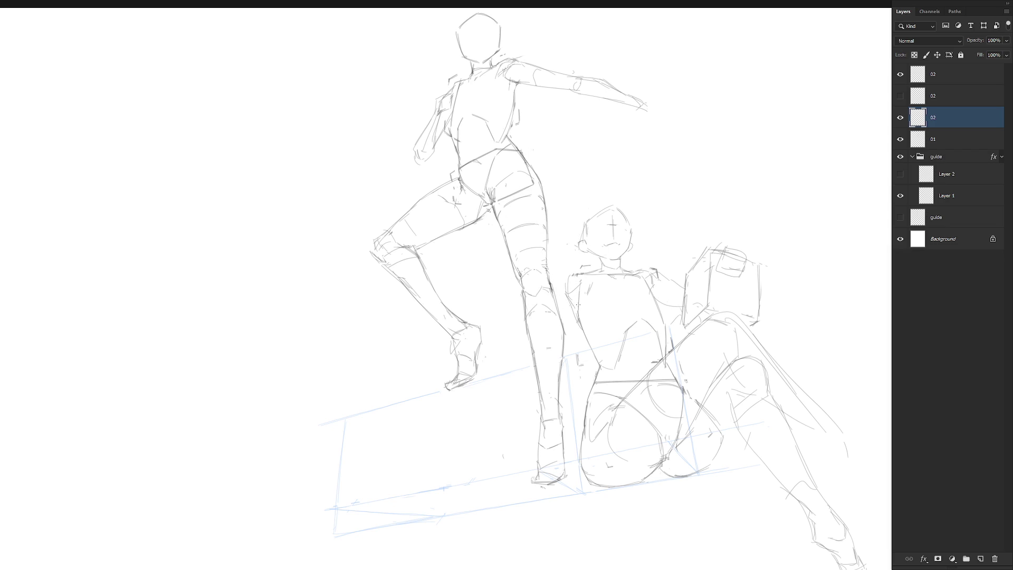
left_click_drag(573, 304, 567, 281)
left_click_drag(495, 372, 517, 374)
Step: Hide layer 01 and sketch the seated figure's arm reaching back, with elbow and forearm to the floor
left_click(900, 138)
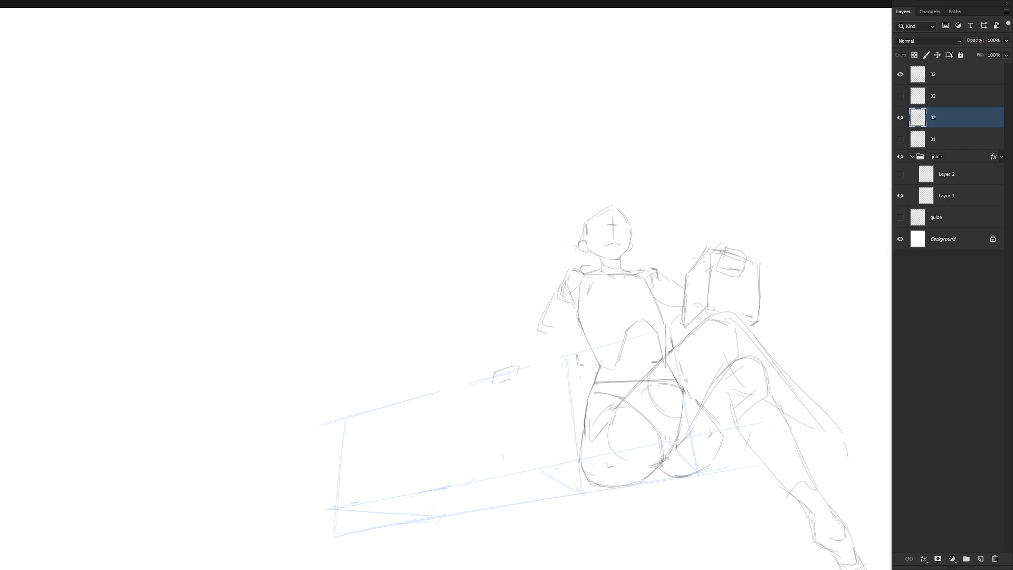
left_click_drag(578, 299, 560, 322)
mouse_move(552, 305)
left_mouse_down()
mouse_move(542, 335)
mouse_move(576, 308)
mouse_move(532, 338)
mouse_move(519, 367)
left_mouse_up()
mouse_move(554, 338)
left_mouse_down()
mouse_move(544, 326)
mouse_move(543, 339)
mouse_move(496, 373)
left_mouse_up()
left_click_drag(538, 348, 556, 336)
Step: Rework the shoulder and chest lines with undos, then refine the leaning arm's elbow and forearm
mouse_move(586, 293)
left_mouse_down()
mouse_move(566, 315)
mouse_move(586, 293)
left_mouse_up()
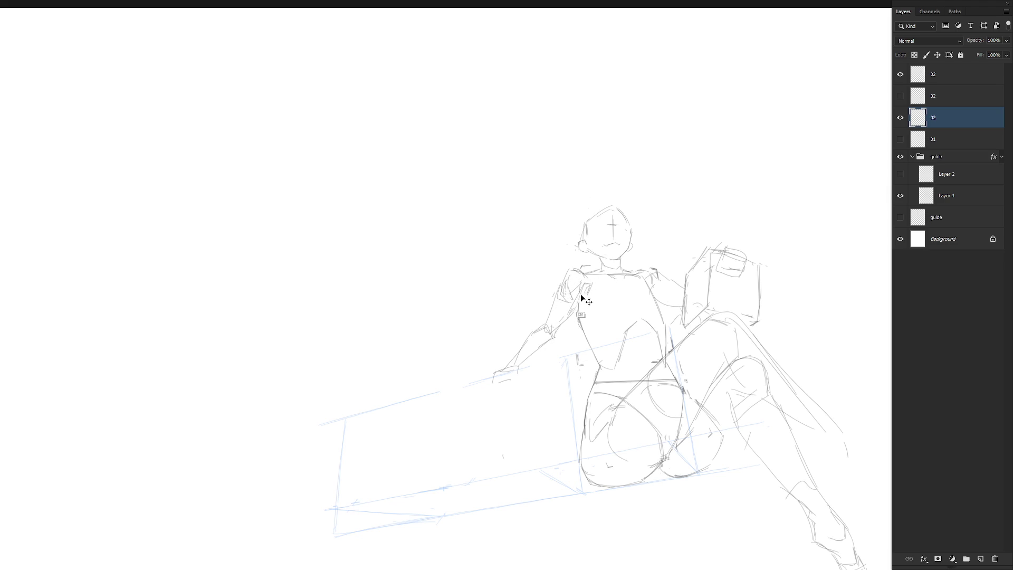
key("ctrl+z")
mouse_move(570, 276)
left_mouse_down()
mouse_move(544, 326)
mouse_move(562, 313)
left_mouse_up()
key("ctrl+z")
key("ctrl+z")
mouse_move(531, 345)
left_mouse_down()
mouse_move(534, 337)
mouse_move(500, 371)
left_mouse_up()
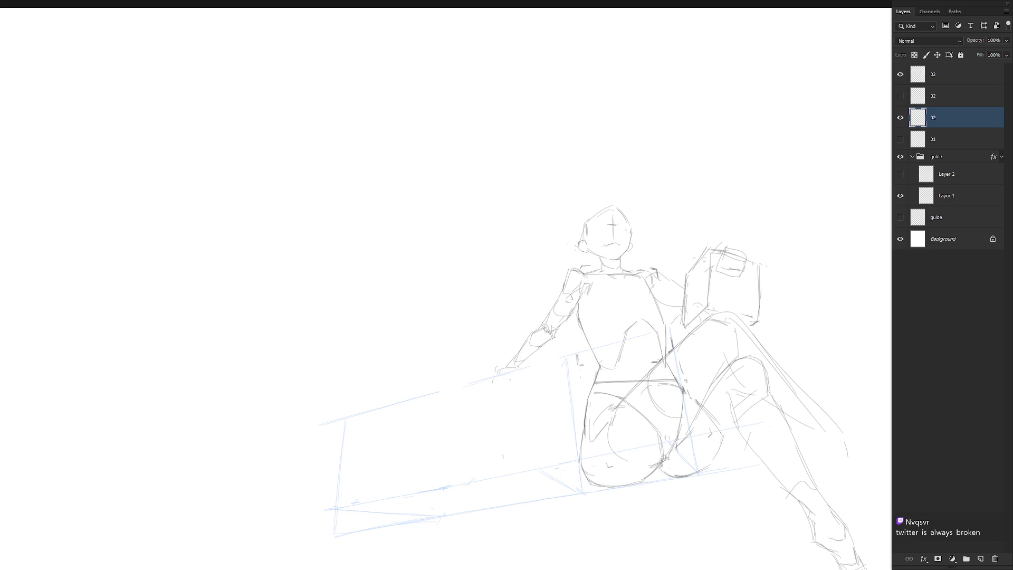
Step: Make layer 01 visible again and zoom out and back in on both figures
left_click(900, 140)
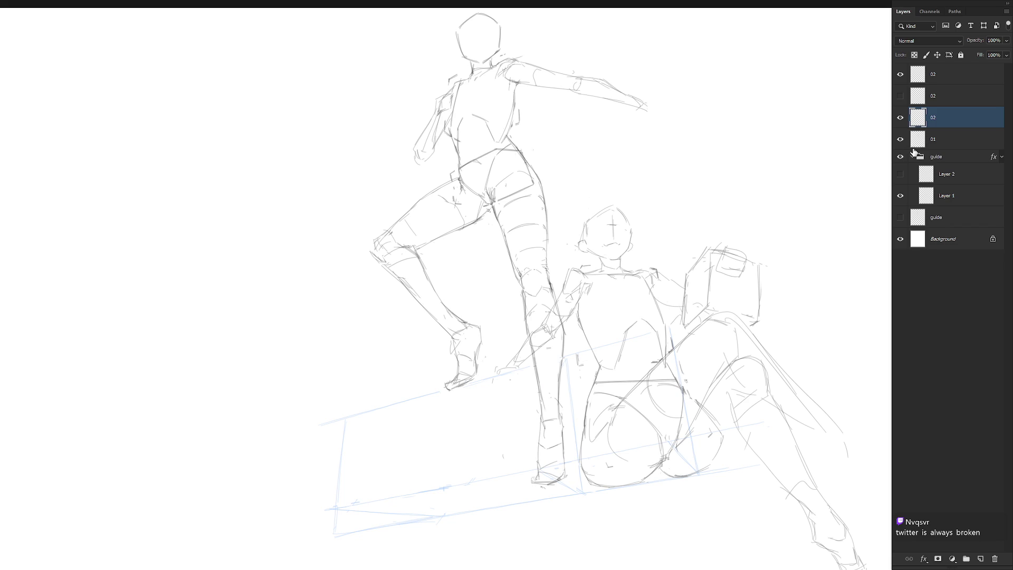
scroll(688, 324, "down", 3)
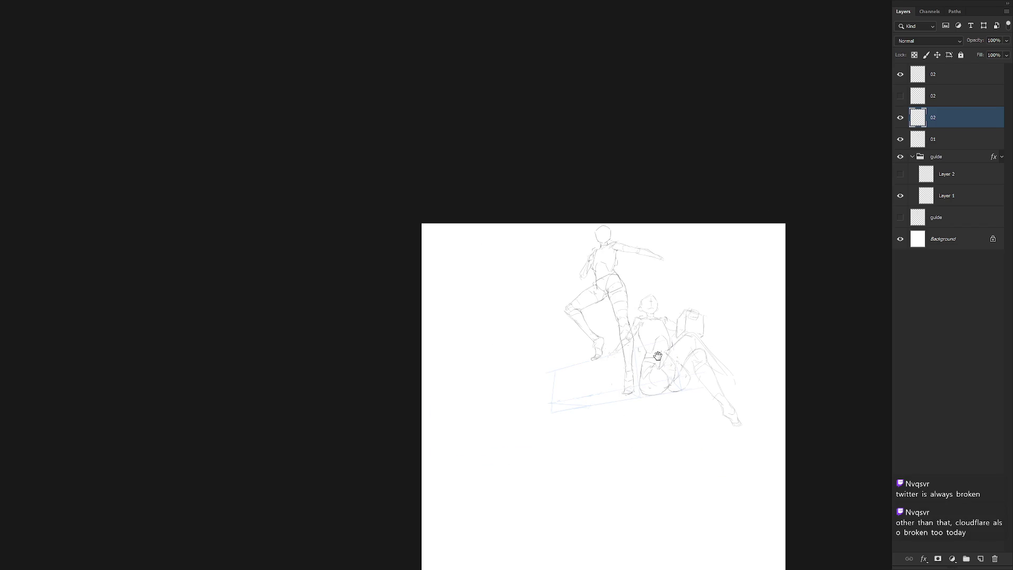
scroll(655, 355, "up", 3)
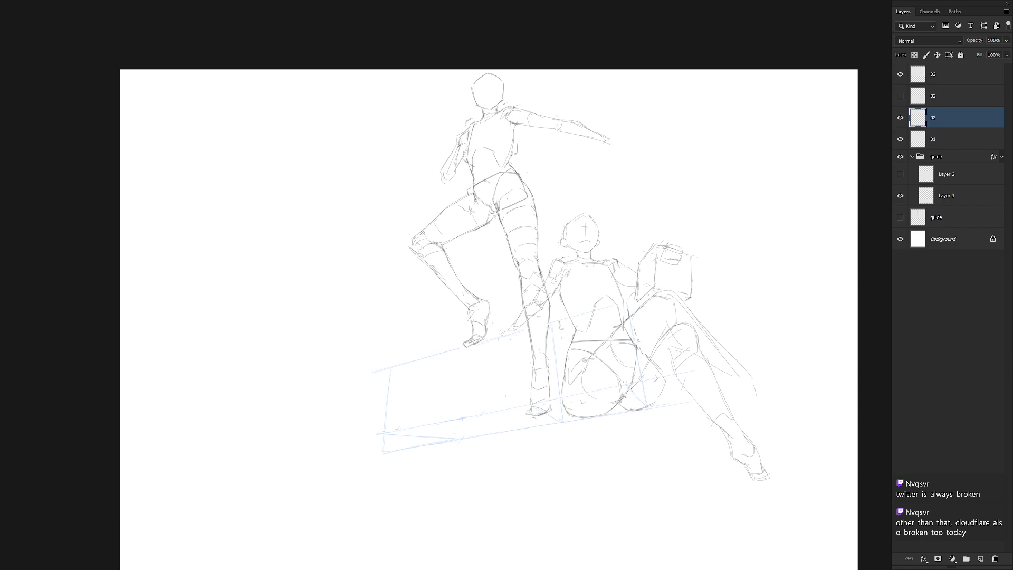